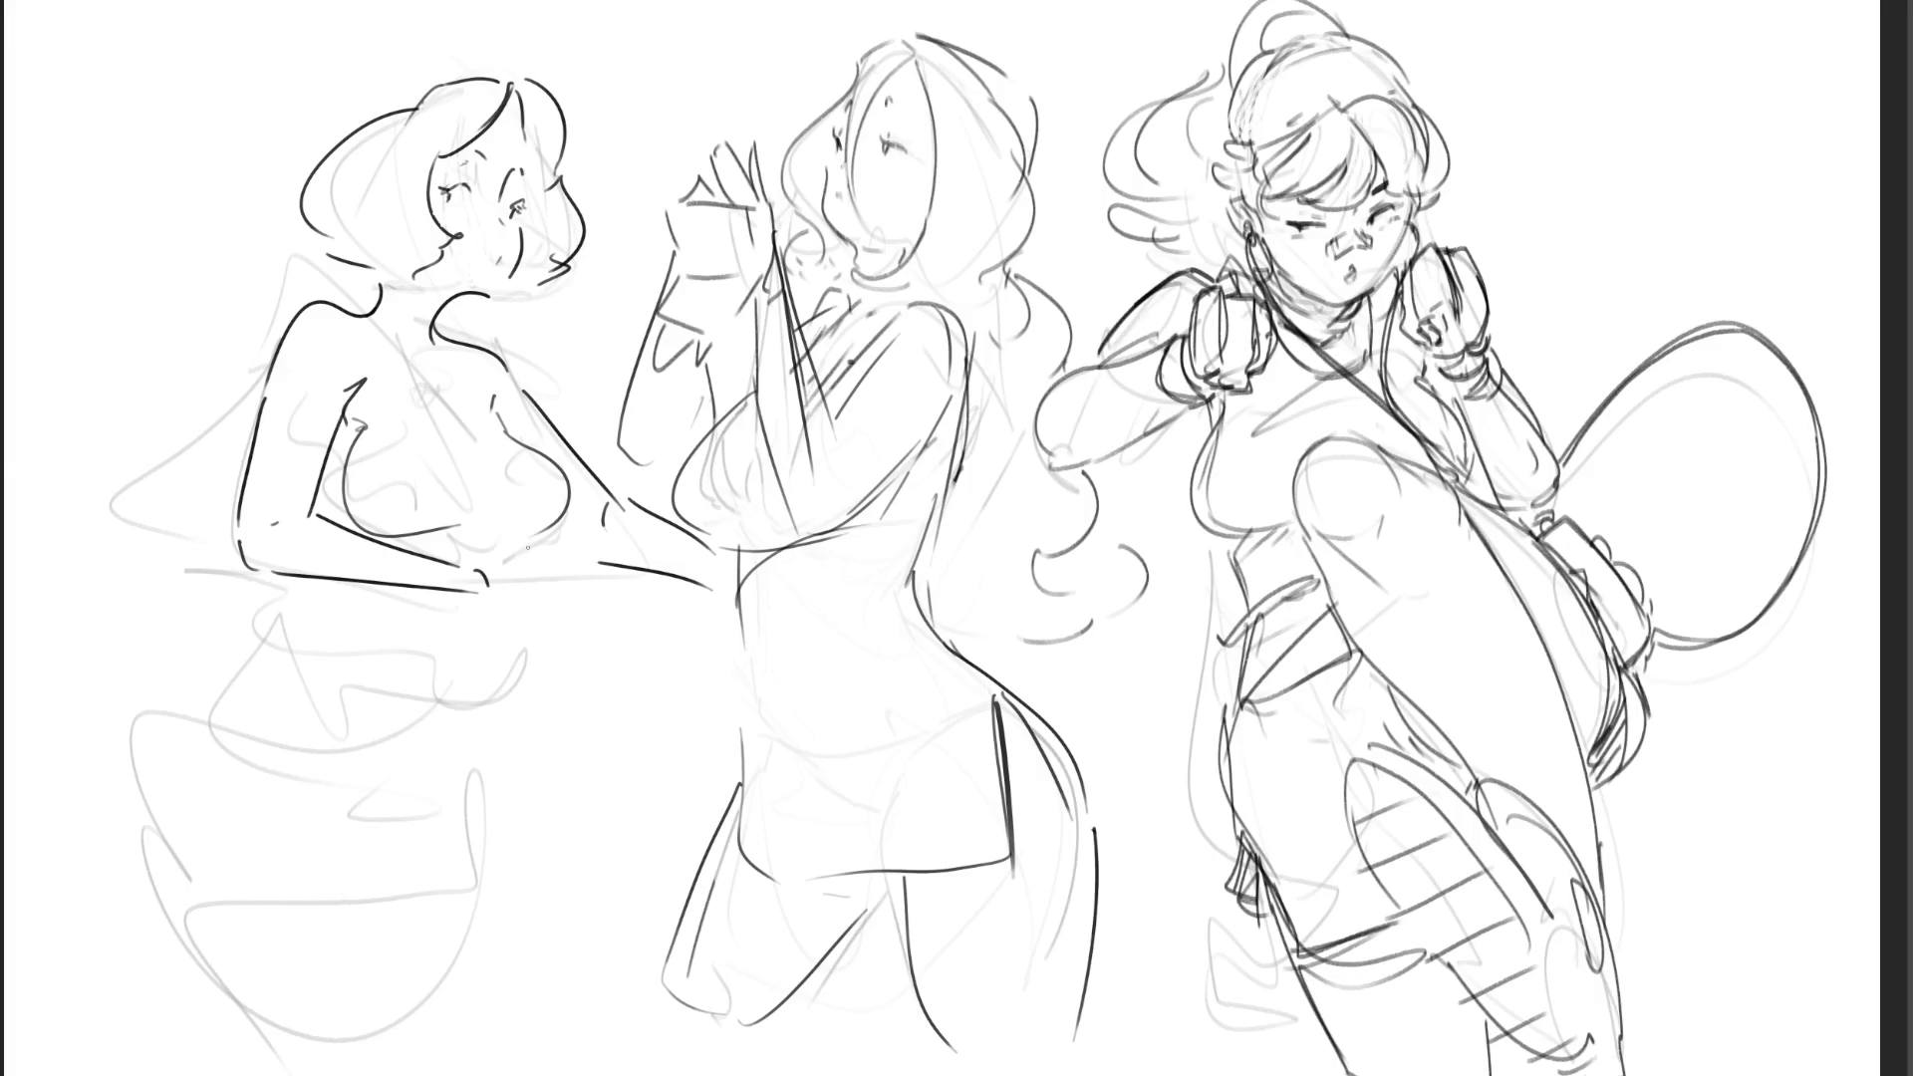
- Ink the left figure's breast curves and the fingers under her arm in dark line
left_click_drag(494, 537, 539, 522)
key("ctrl+z")
left_click_drag(550, 529, 494, 537)
left_click_drag(530, 534, 505, 565)
left_click_drag(342, 462, 343, 539)
mouse_move(498, 576)
left_mouse_down()
mouse_move(504, 602)
mouse_move(595, 628)
left_mouse_up()
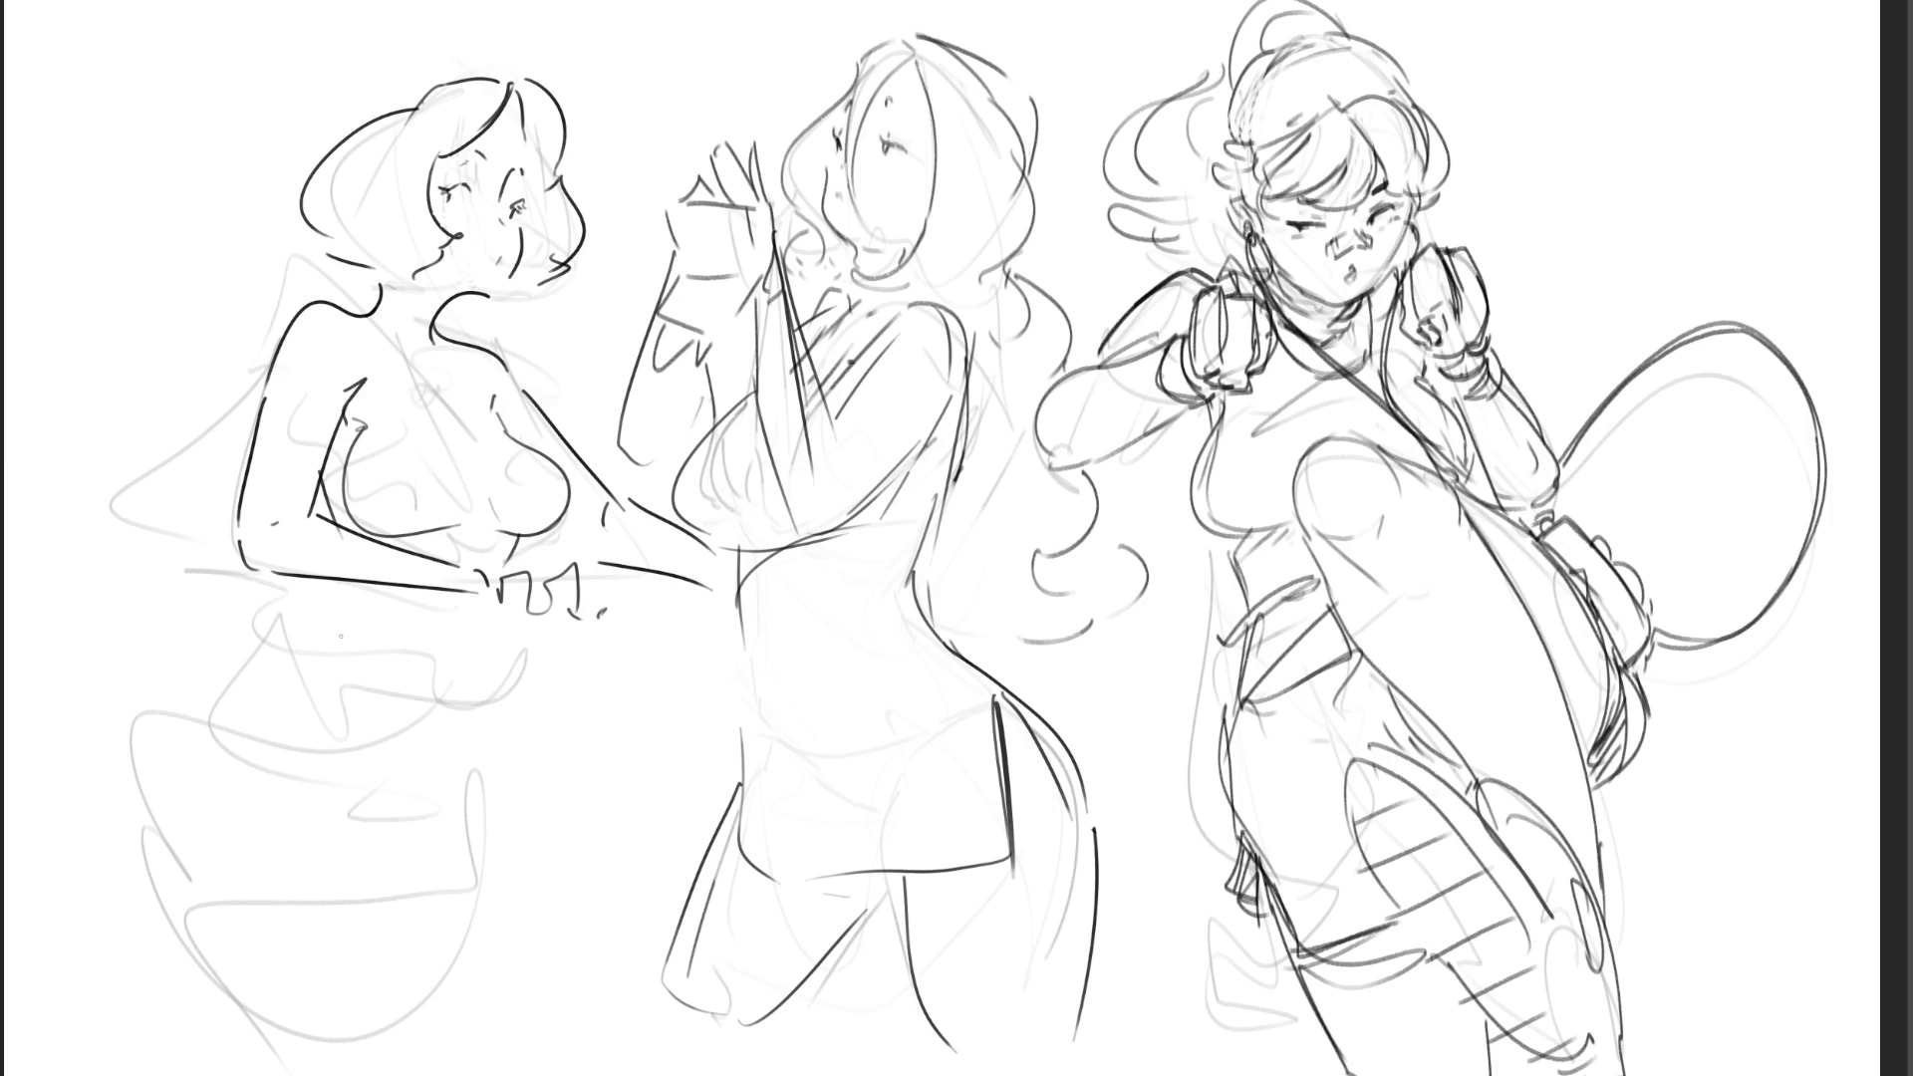
- Ink the left figure's dress, hip and leg contours, then mirror the canvas horizontally
mouse_move(332, 586)
left_mouse_down()
mouse_move(239, 685)
mouse_move(272, 747)
left_mouse_up()
left_click_drag(482, 600, 451, 767)
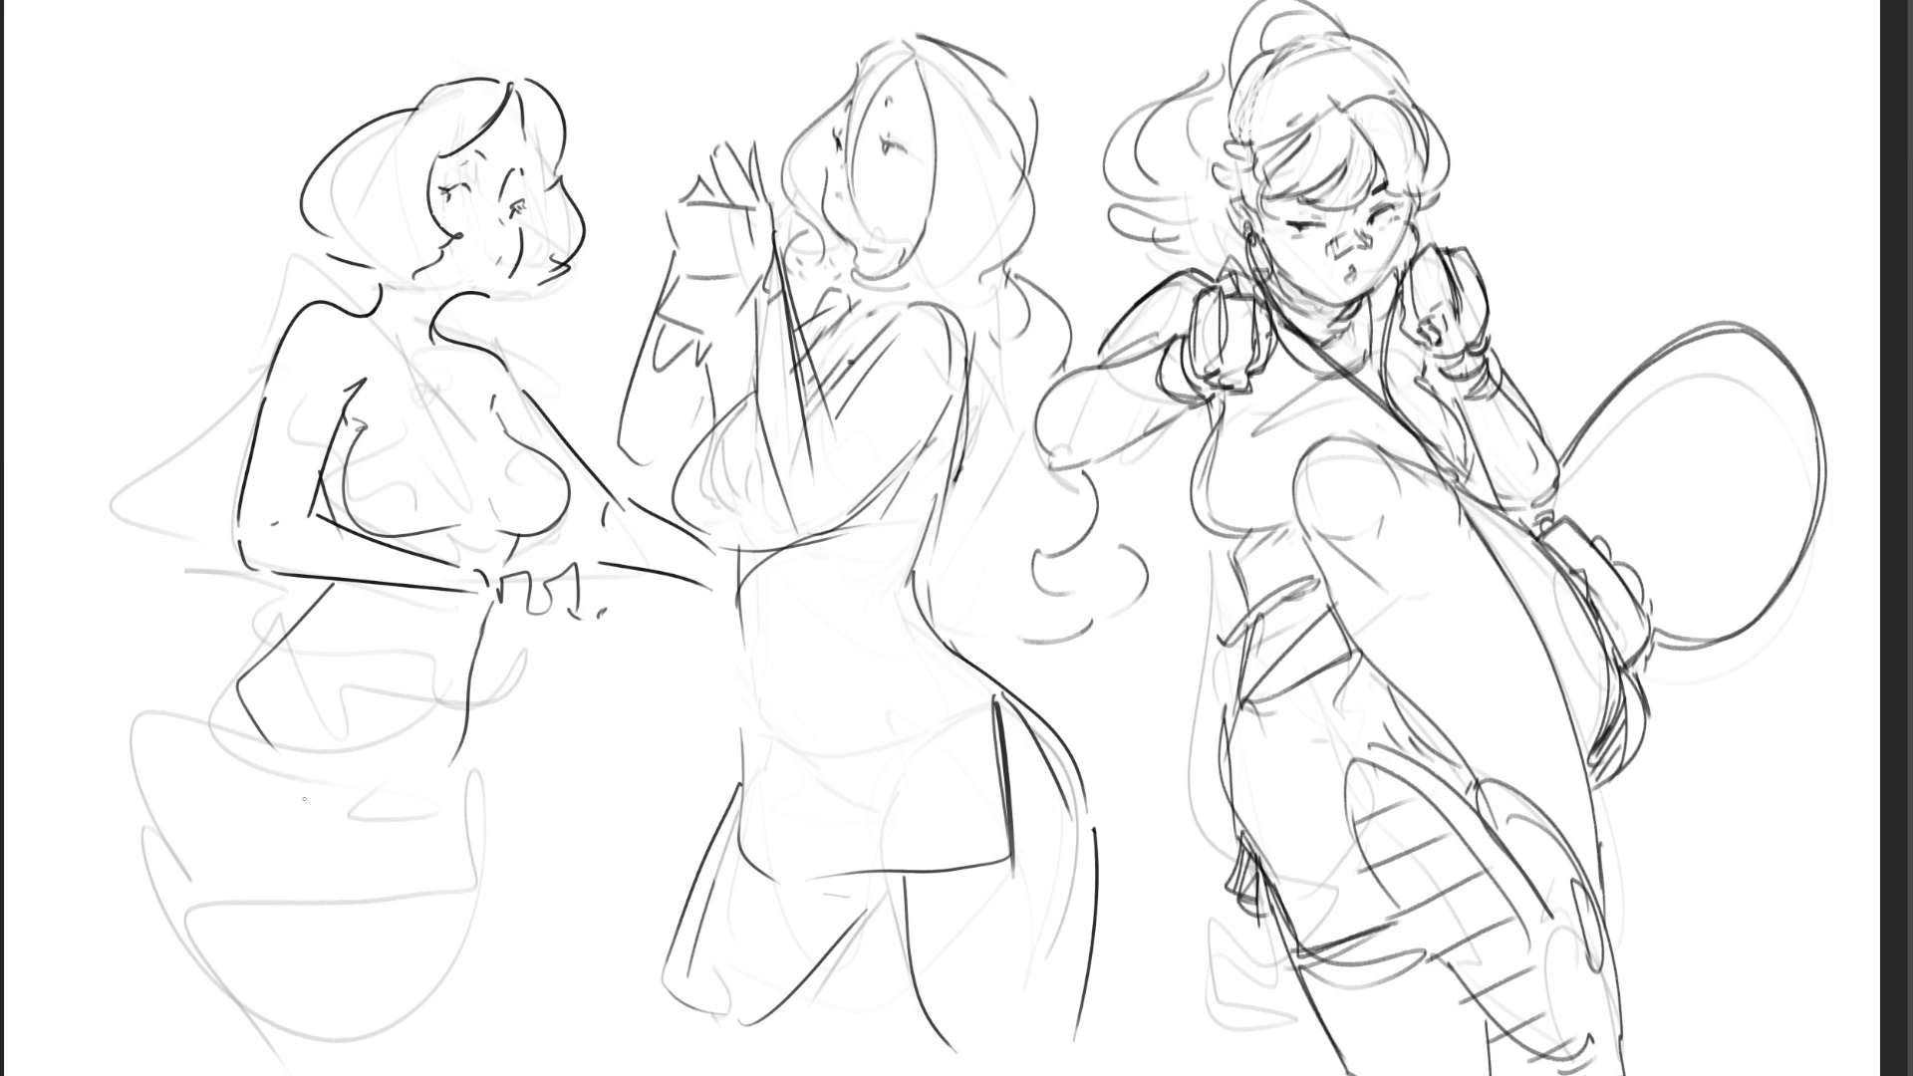
mouse_move(249, 677)
left_mouse_down()
mouse_move(284, 807)
mouse_move(184, 972)
mouse_move(329, 1047)
left_mouse_up()
left_click_drag(475, 725, 473, 949)
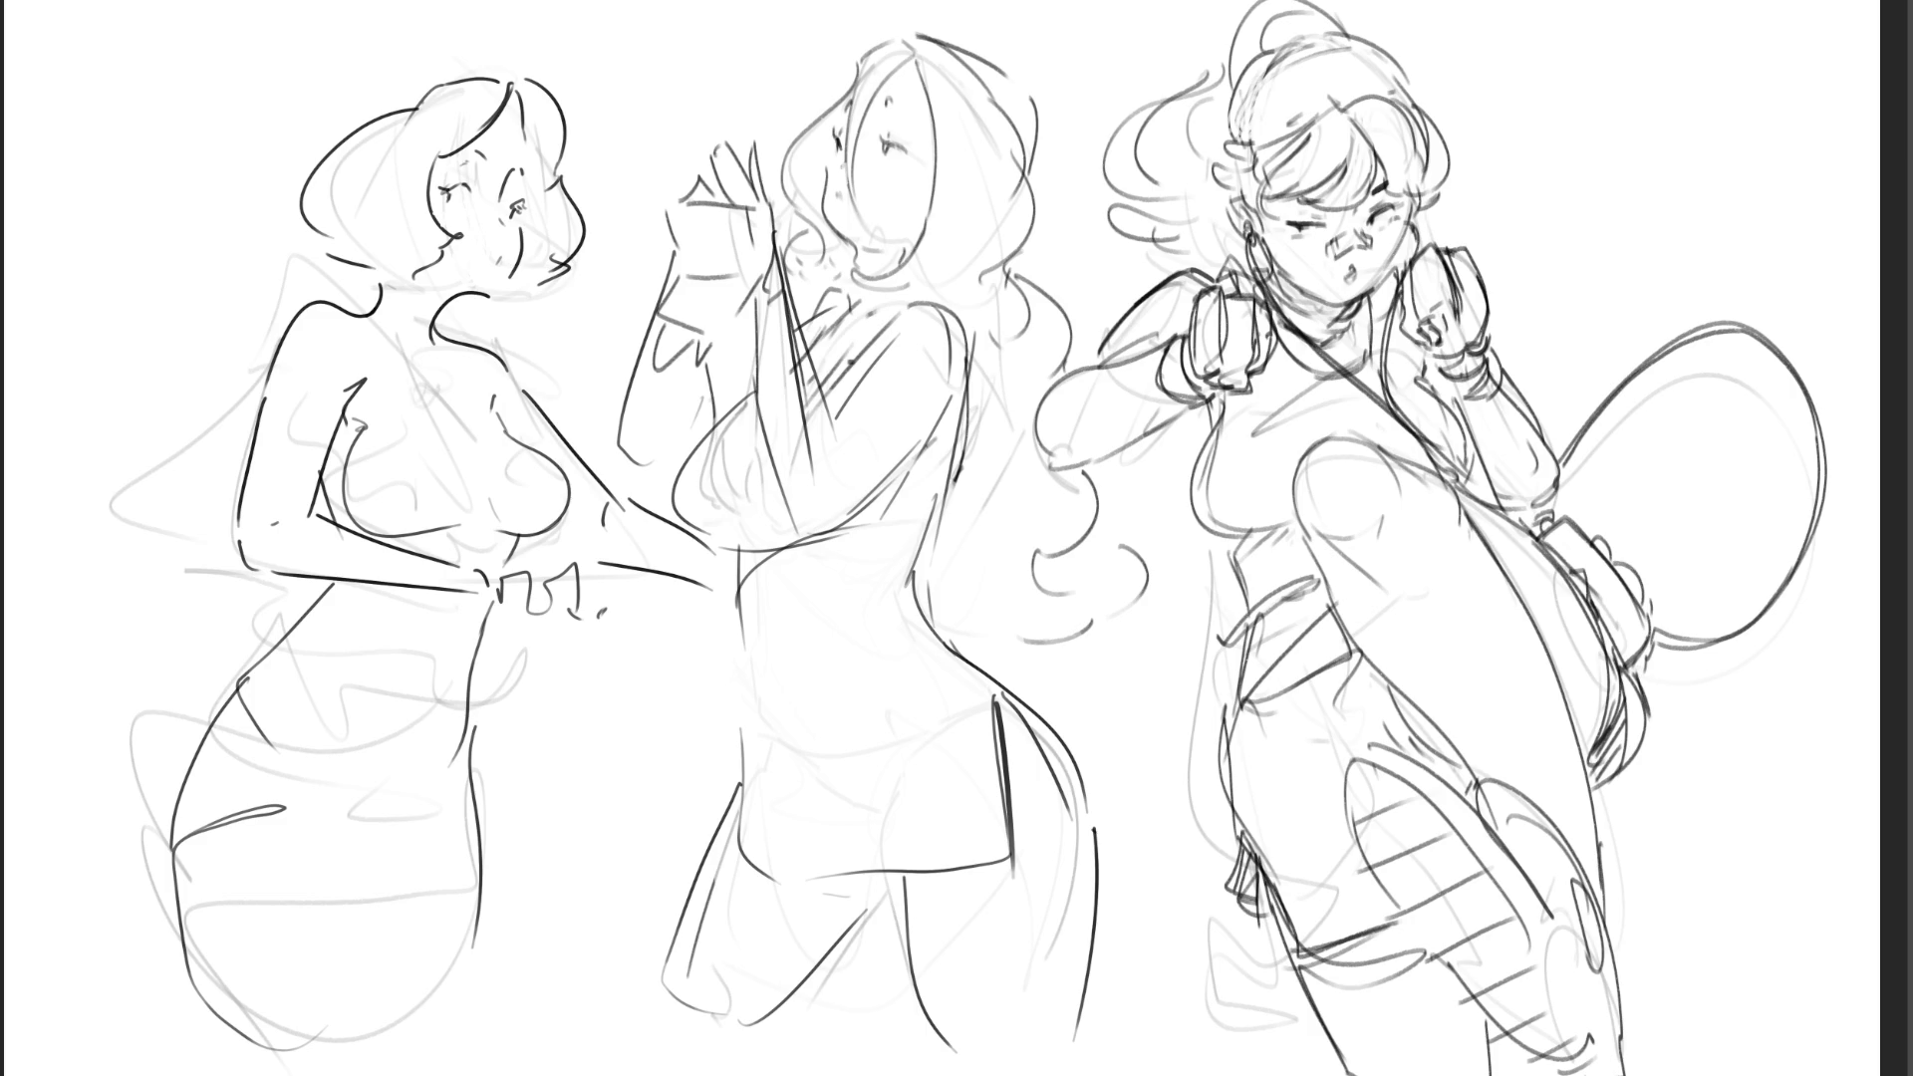
key("m")
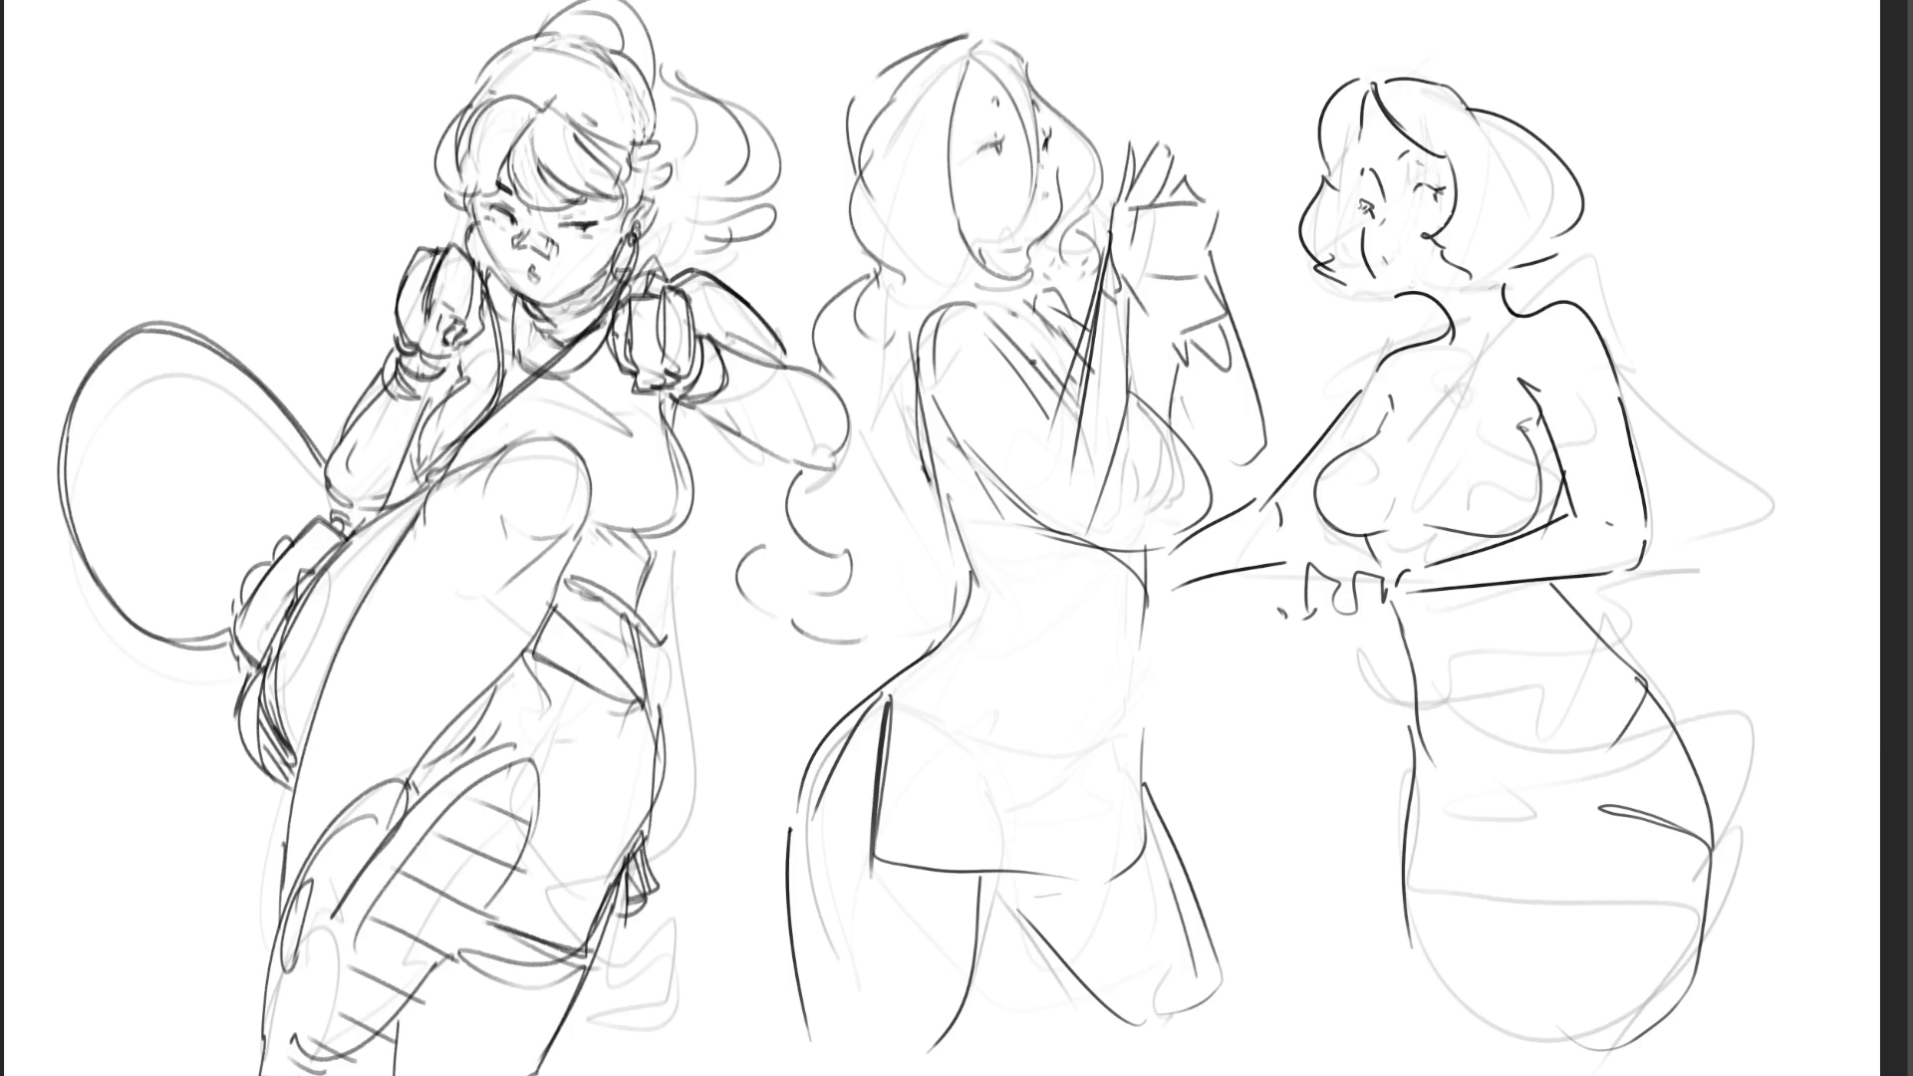
- Ink the short-haired figure's chest, breast curves and a short shoulder line
mouse_move(1522, 302)
left_mouse_down()
mouse_move(1491, 402)
mouse_move(1515, 506)
left_mouse_up()
left_click_drag(1487, 398, 1435, 523)
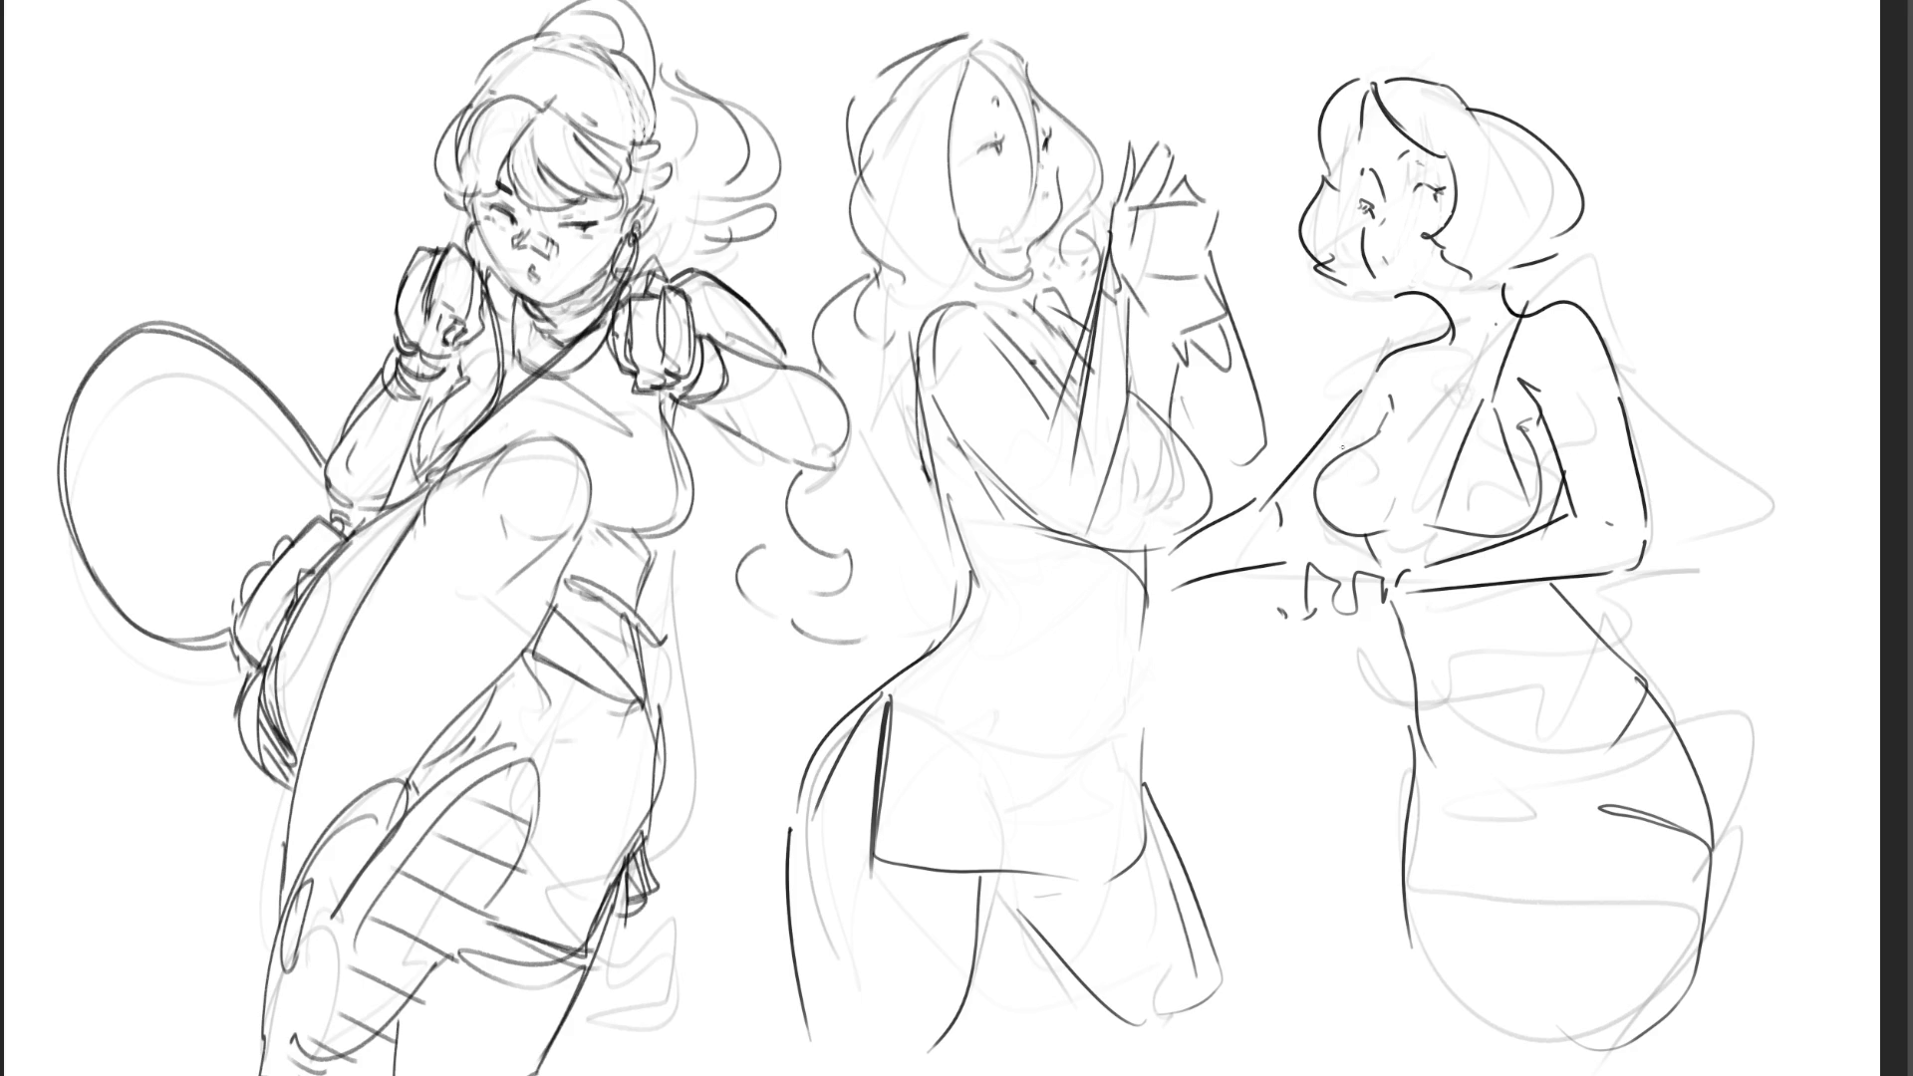
mouse_move(1341, 457)
left_mouse_down()
mouse_move(1341, 506)
mouse_move(1375, 532)
left_mouse_up()
left_click_drag(1414, 341, 1328, 463)
key("ctrl+z")
left_click_drag(1411, 367, 1367, 418)
- Ink her waistline, briefs across the hips and hair outline, plus strokes by the shoulder strap
mouse_move(1643, 686)
left_mouse_down()
mouse_move(1423, 733)
mouse_move(1408, 805)
mouse_move(1516, 856)
left_mouse_up()
mouse_move(1453, 790)
left_mouse_down()
mouse_move(1522, 821)
mouse_move(1584, 800)
left_mouse_up()
mouse_move(1548, 850)
left_mouse_down()
mouse_move(1548, 819)
mouse_move(1707, 840)
left_mouse_up()
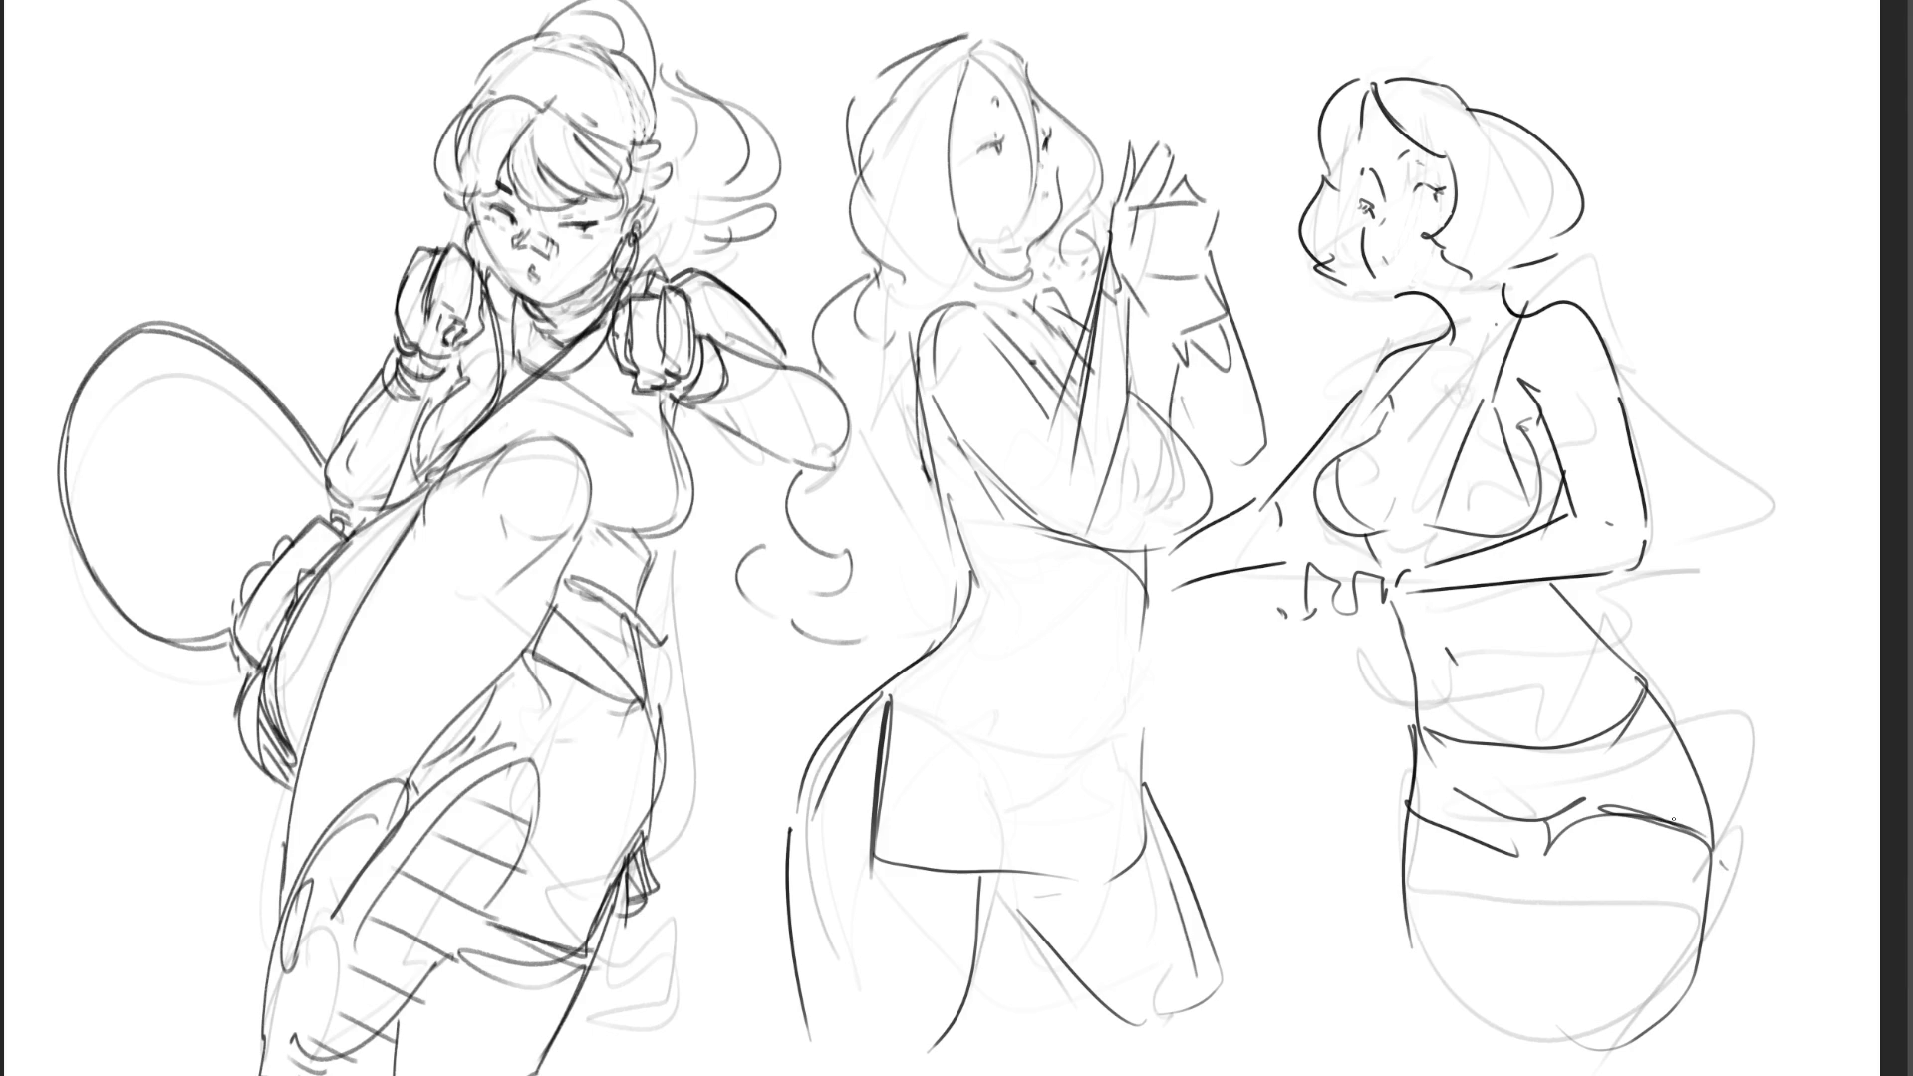
mouse_move(1388, 76)
left_mouse_down()
mouse_move(1542, 114)
mouse_move(1585, 235)
mouse_move(1513, 289)
left_mouse_up()
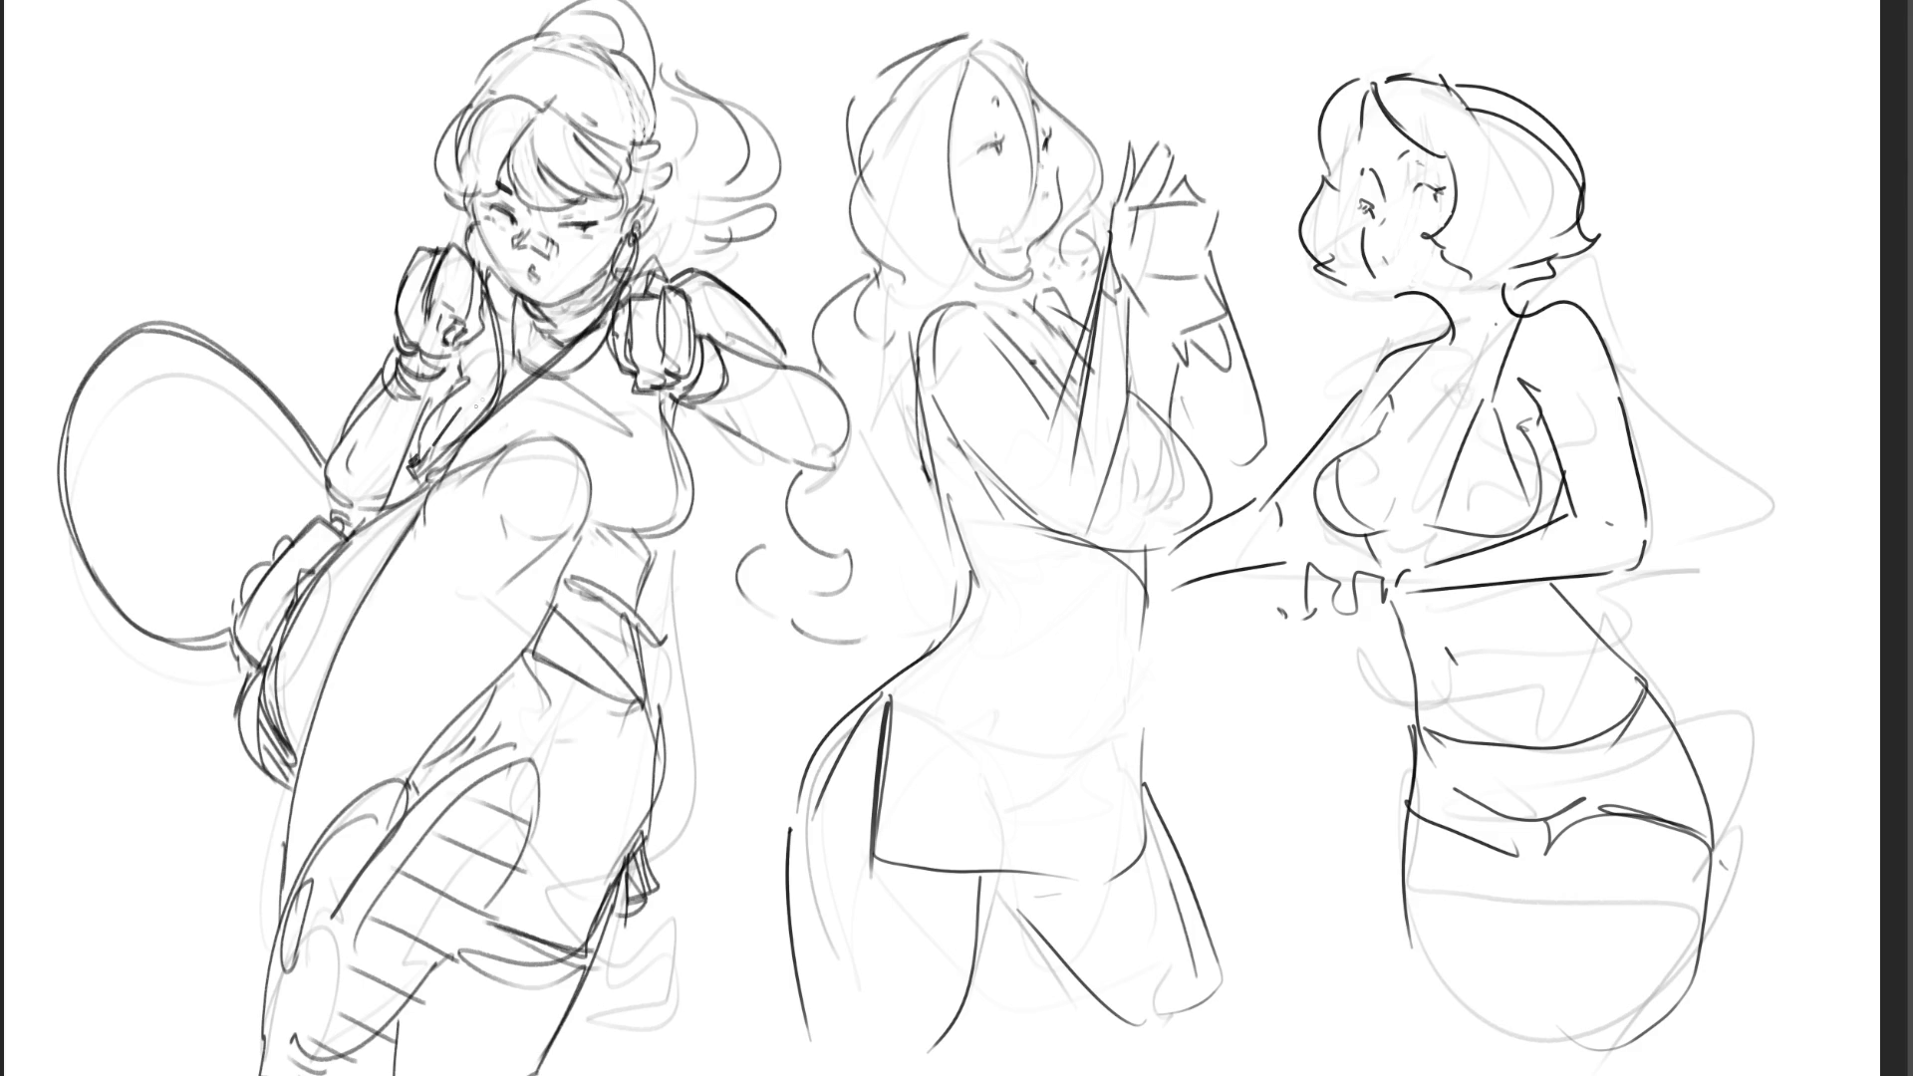
left_click_drag(491, 355, 480, 393)
mouse_move(662, 387)
left_mouse_down()
mouse_move(681, 480)
mouse_move(668, 524)
mouse_move(632, 530)
mouse_move(654, 552)
left_mouse_up()
key("ctrl+z")
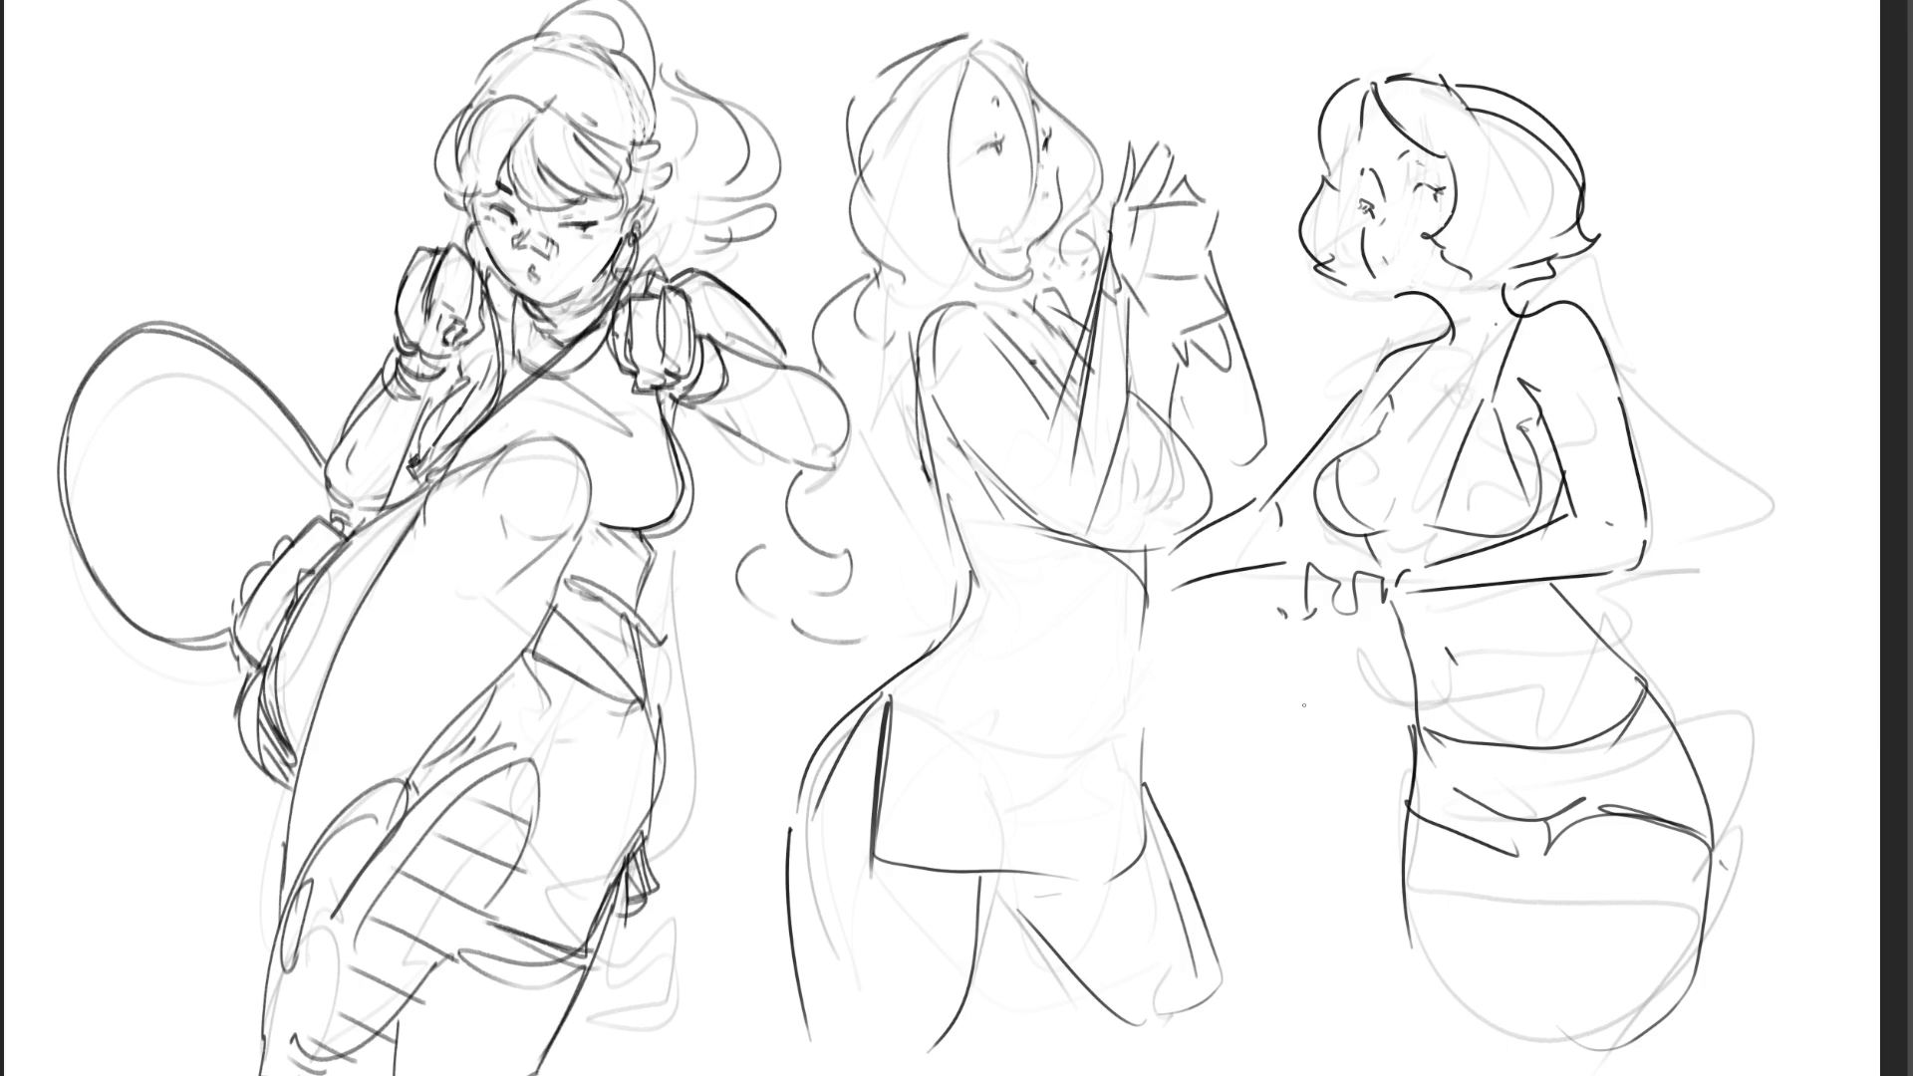
key("e")
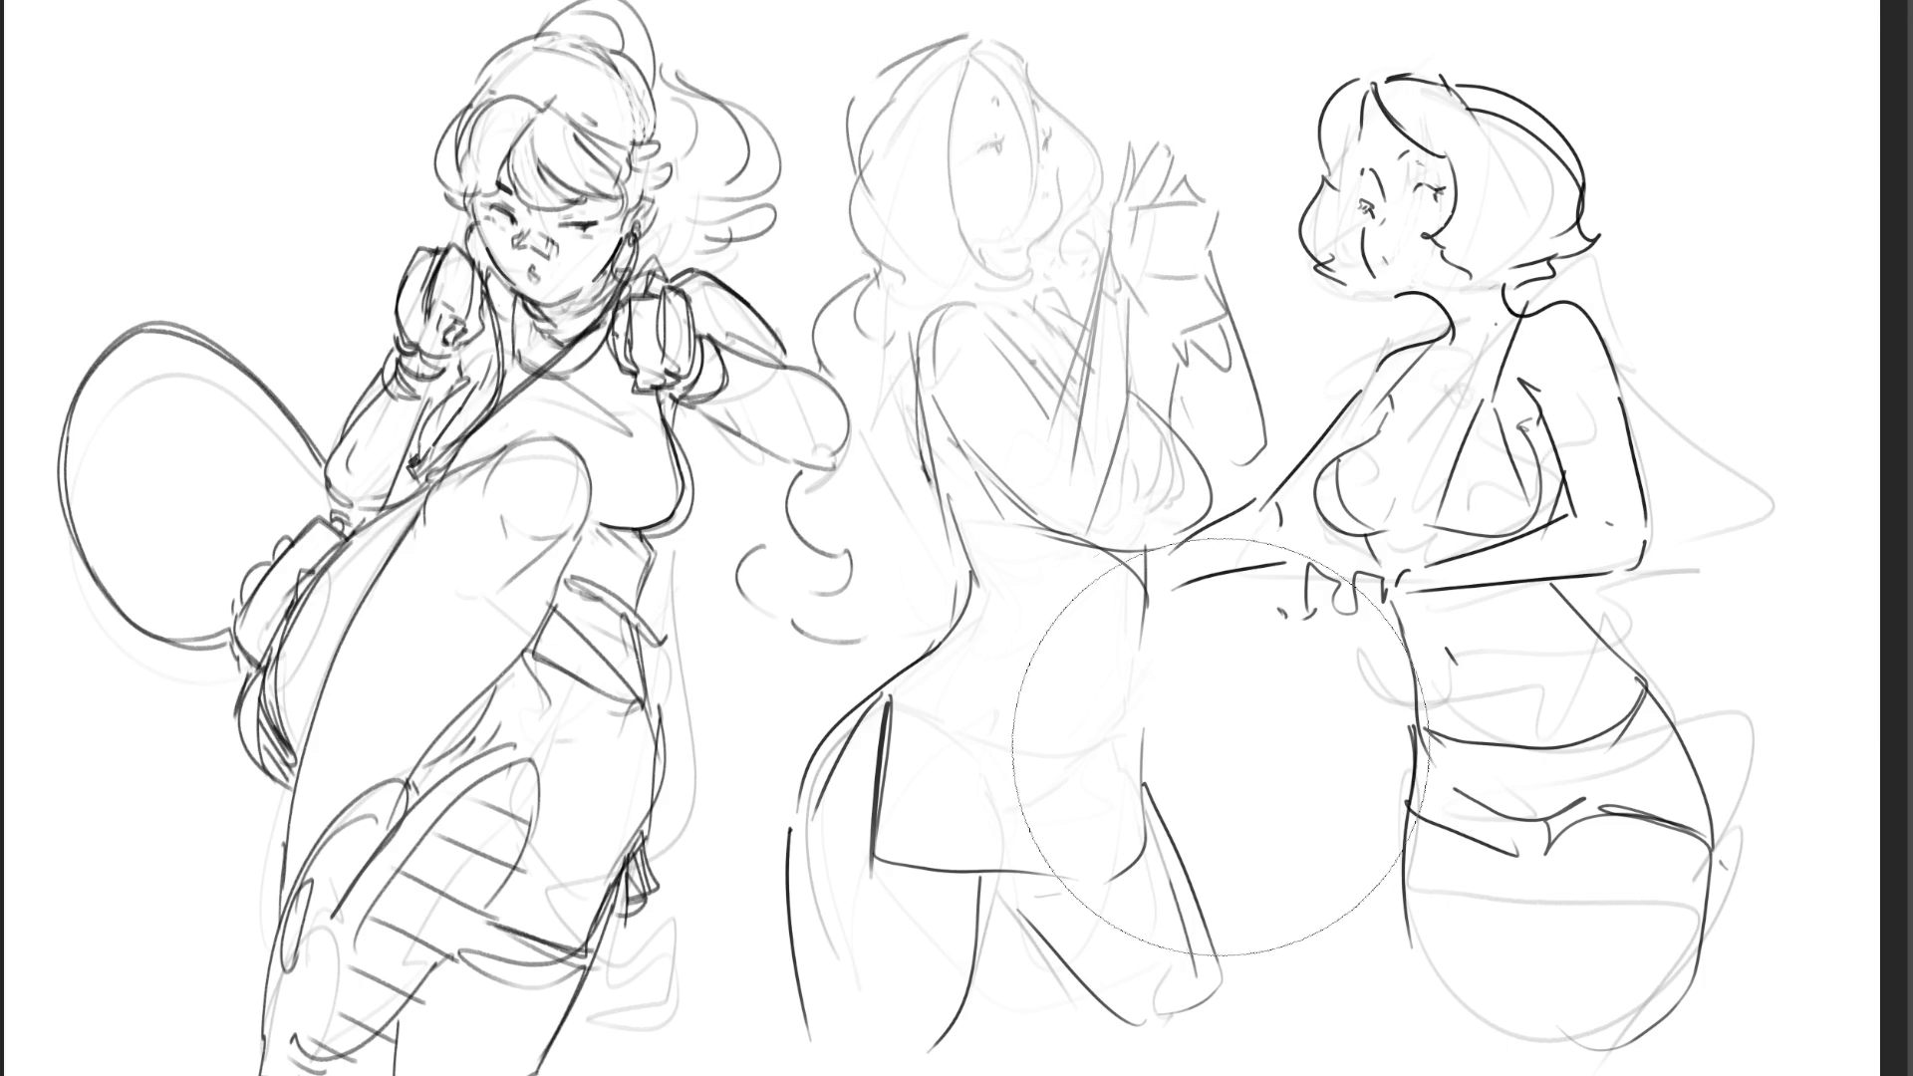
- Ink the middle figure's eyes, cheek, nose and jaw, redoing the chin stroke
key("b")
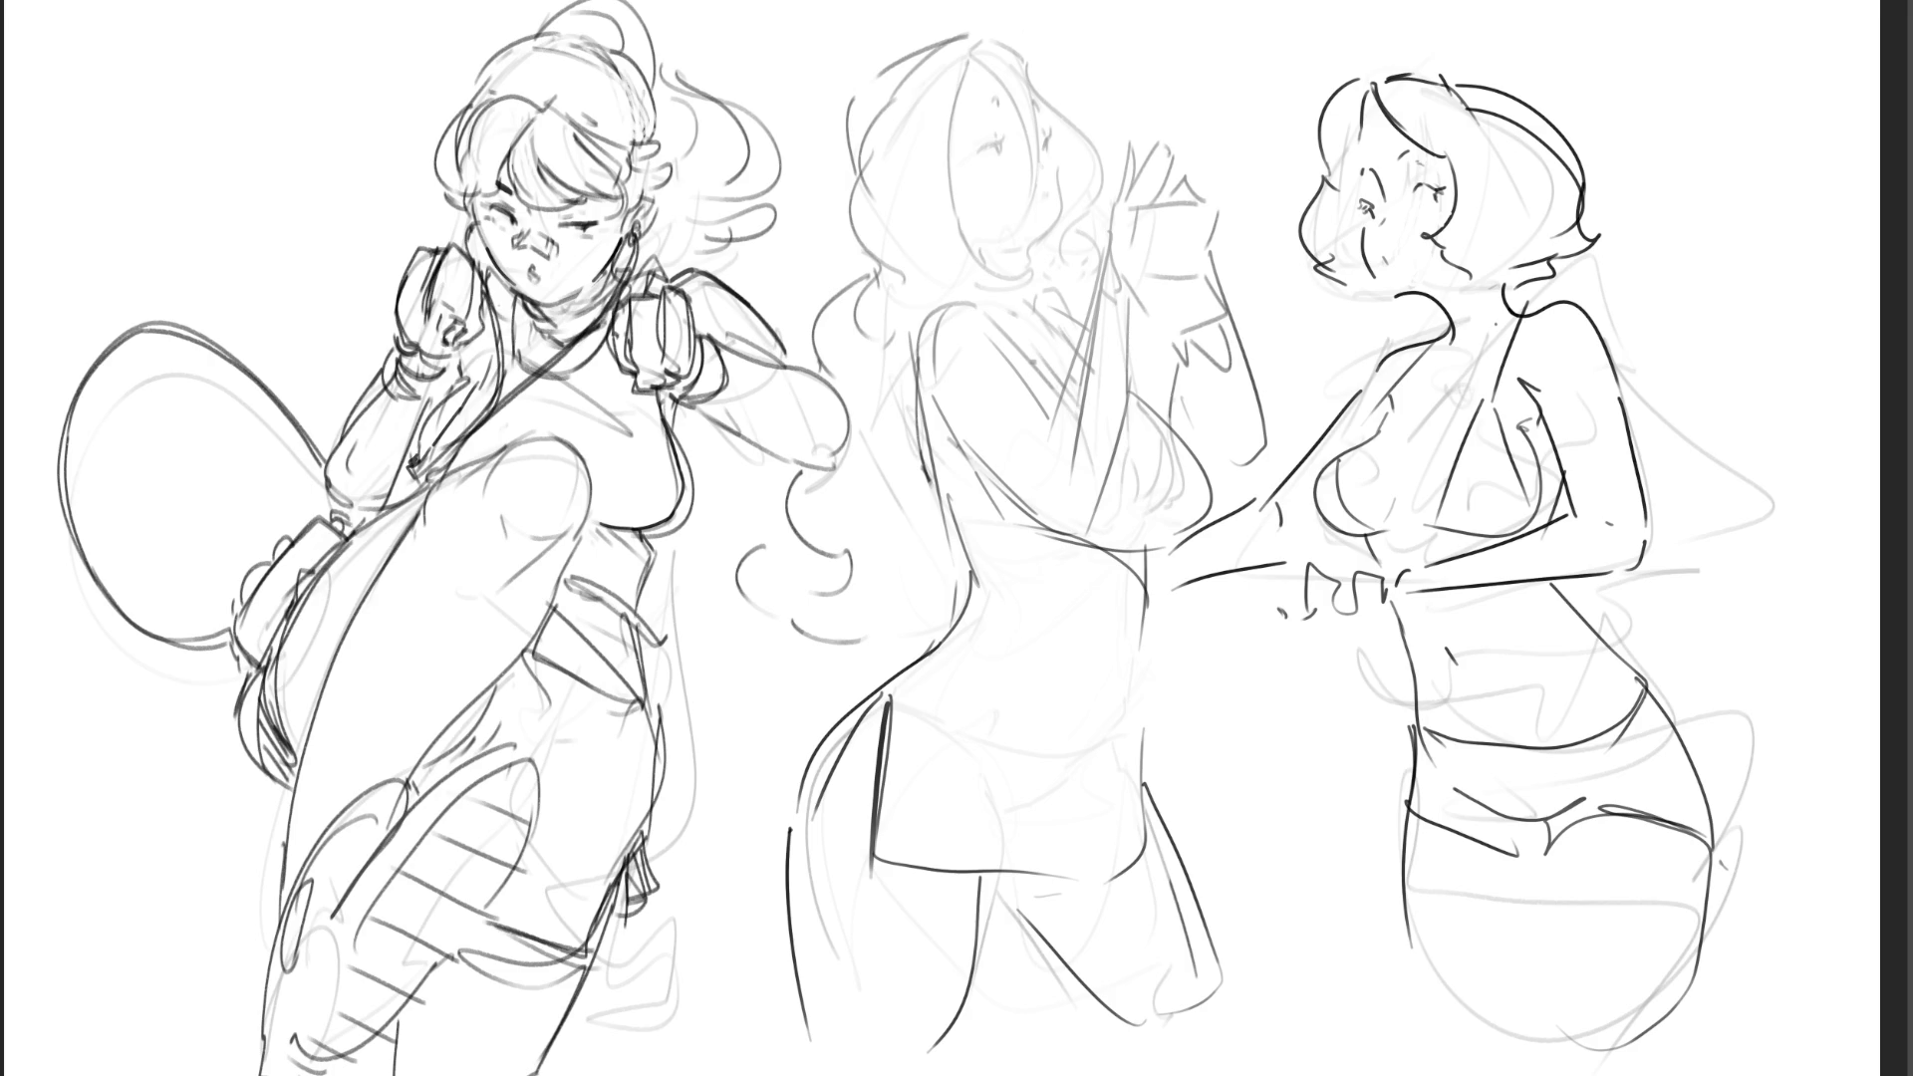
mouse_move(980, 151)
left_mouse_down()
mouse_move(1010, 137)
mouse_move(1000, 103)
left_mouse_up()
mouse_move(1048, 156)
left_mouse_down()
mouse_move(1059, 187)
mouse_move(1024, 257)
mouse_move(1017, 239)
mouse_move(1062, 229)
mouse_move(1016, 247)
mouse_move(1062, 228)
left_mouse_up()
key("ctrl+z")
key("ctrl+z")
key("ctrl+z")
key("ctrl+z")
mouse_move(1062, 229)
left_mouse_down()
mouse_move(1033, 249)
mouse_move(1081, 224)
mouse_move(1016, 257)
left_mouse_up()
key("ctrl+z")
key("ctrl+z")
key("ctrl+z")
left_click_drag(1040, 146, 1042, 128)
- Outline the middle figure's hair, nose profile, chin and neck, darkening the jaw
left_click_drag(977, 38, 1043, 144)
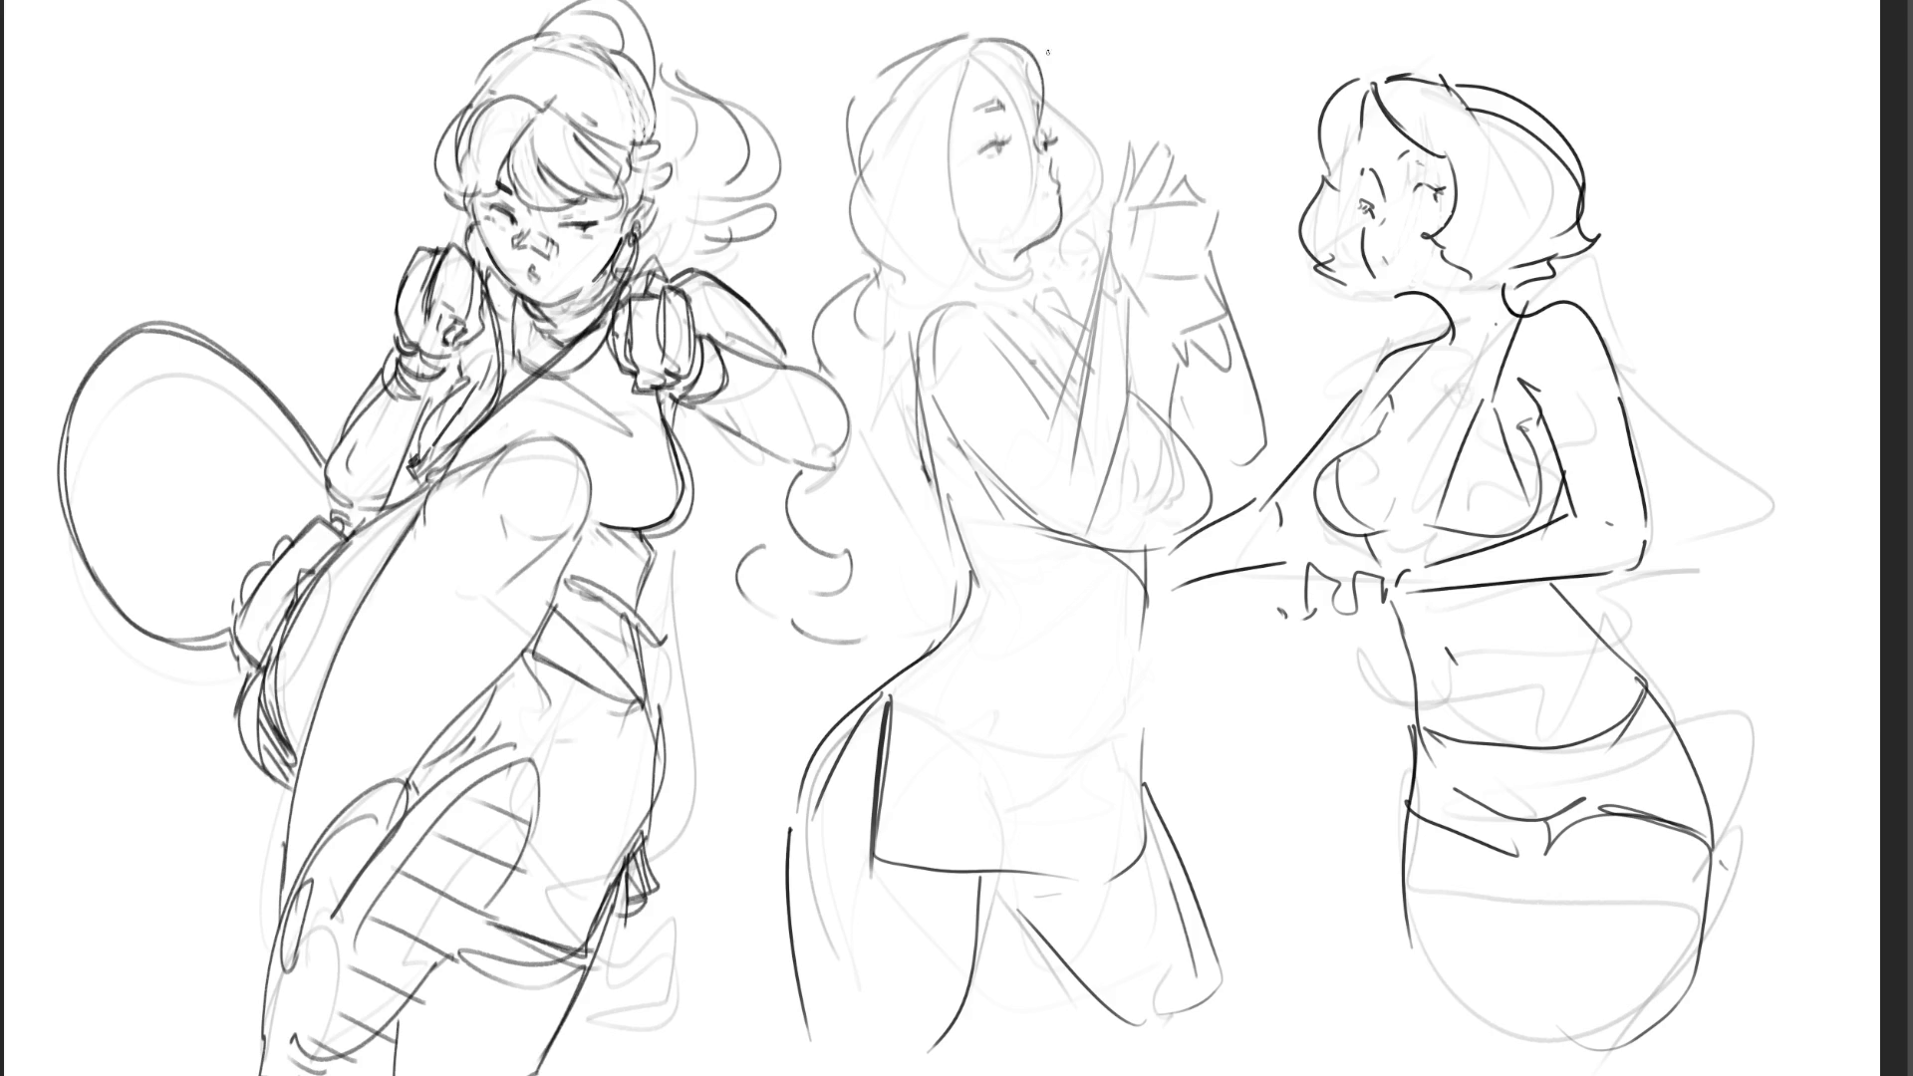
mouse_move(966, 52)
left_mouse_down()
mouse_move(1017, 143)
mouse_move(1053, 132)
left_mouse_up()
left_click_drag(966, 52, 979, 219)
mouse_move(1036, 85)
left_mouse_down()
mouse_move(1078, 187)
mouse_move(1068, 287)
left_mouse_up()
mouse_move(968, 38)
left_mouse_down()
mouse_move(896, 46)
mouse_move(845, 176)
mouse_move(893, 282)
mouse_move(958, 291)
mouse_move(1040, 267)
mouse_move(1036, 287)
left_mouse_up()
mouse_move(996, 285)
left_mouse_down()
mouse_move(941, 295)
mouse_move(1018, 291)
left_mouse_up()
left_click_drag(1077, 249, 1048, 295)
left_click_drag(1006, 188, 985, 220)
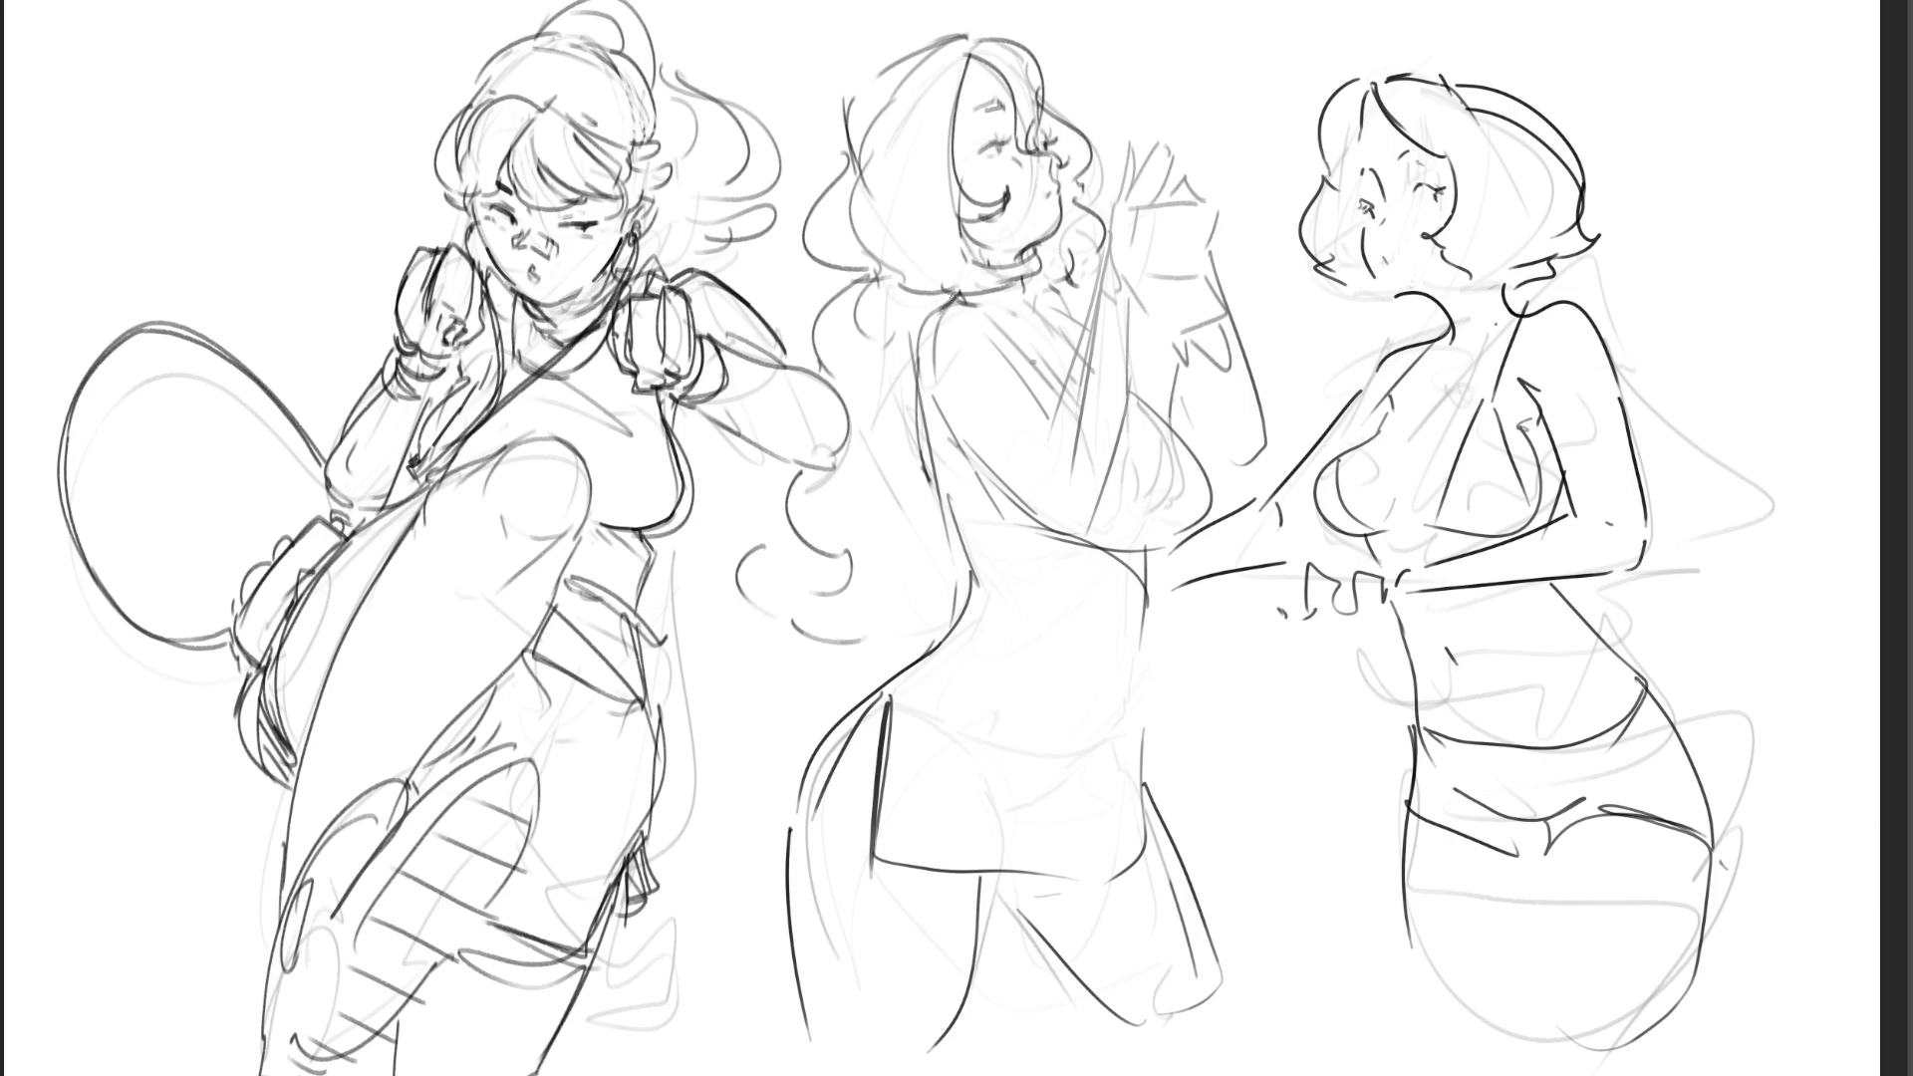
- Ink her shoulder and back, the left edge of her hair, and her raised hands
left_click_drag(947, 301, 914, 446)
left_click_drag(843, 267, 794, 383)
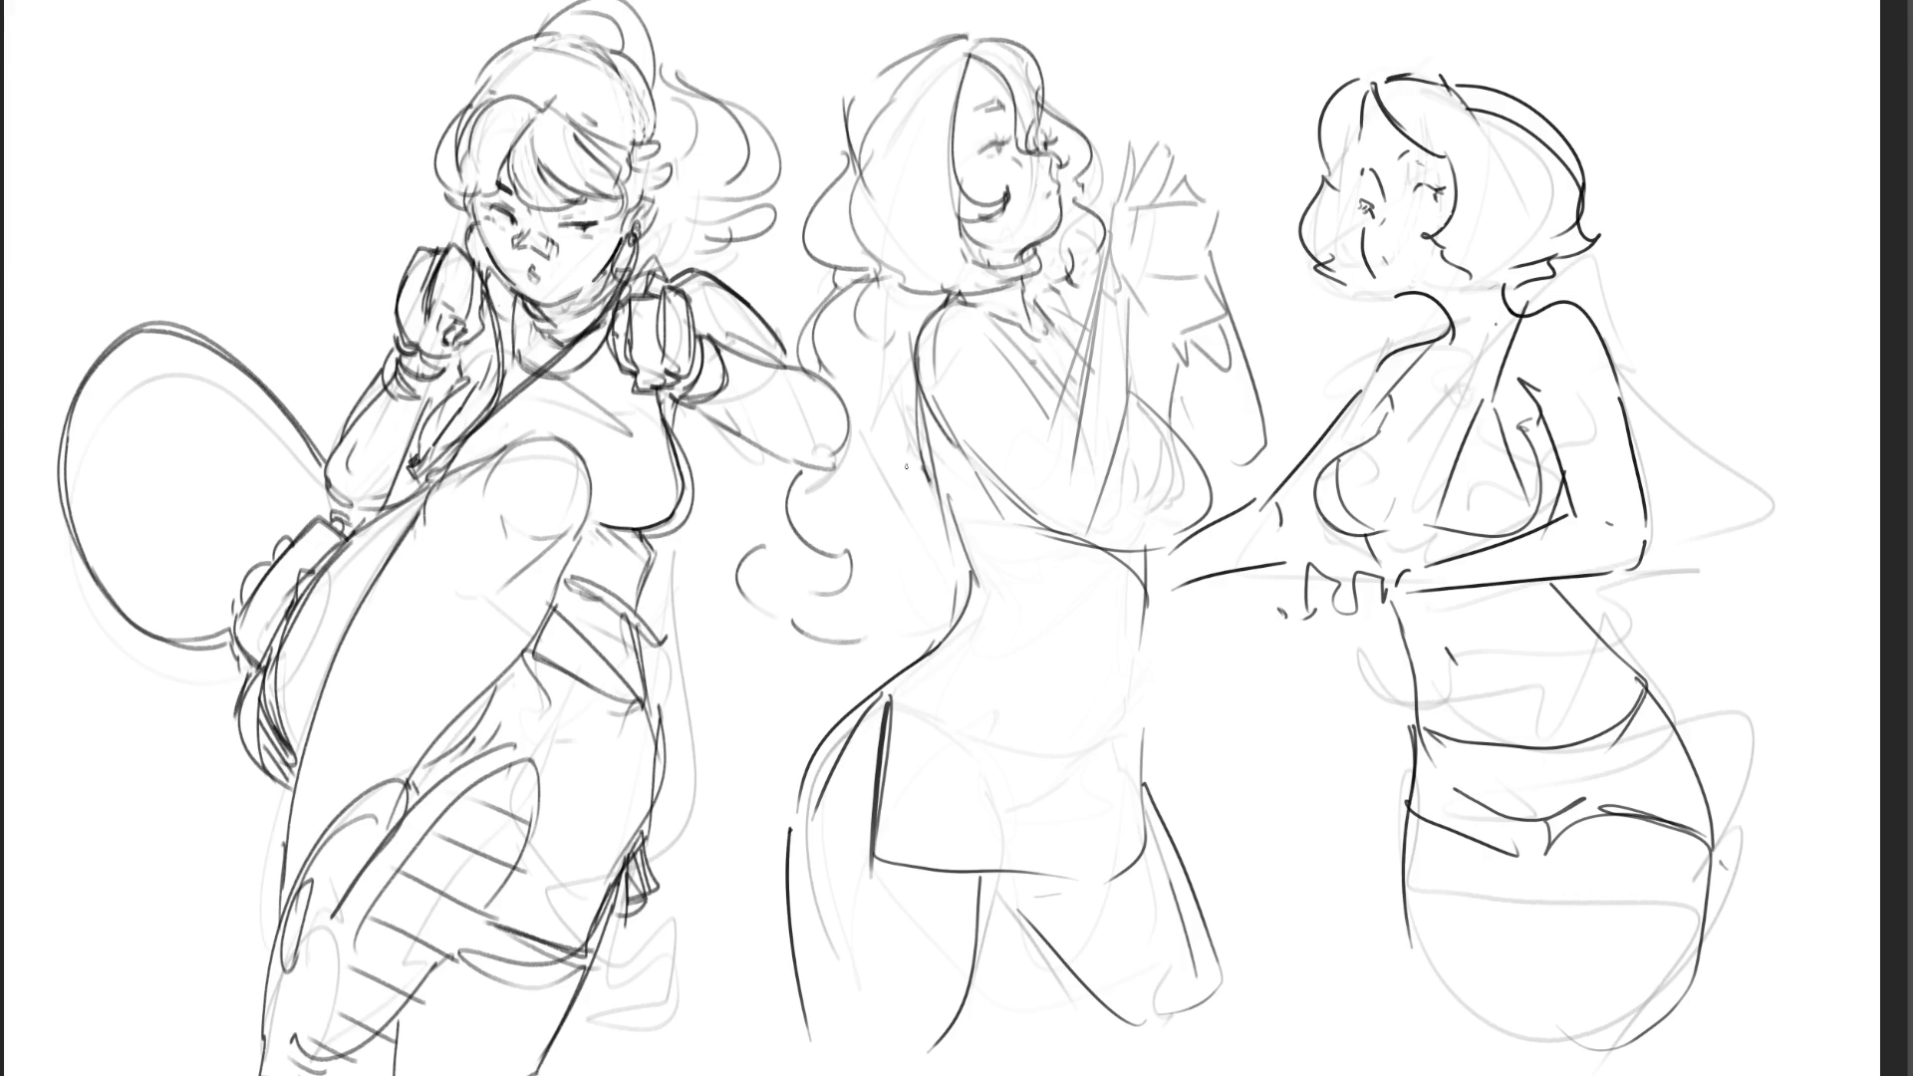
left_click_drag(755, 459, 847, 580)
left_click_drag(927, 544, 945, 586)
mouse_move(1128, 152)
left_mouse_down()
mouse_move(1118, 199)
mouse_move(1149, 154)
mouse_move(1191, 204)
mouse_move(1168, 158)
left_mouse_up()
mouse_move(1167, 168)
left_mouse_down()
mouse_move(1174, 194)
mouse_move(1127, 176)
mouse_move(1246, 259)
mouse_move(1268, 233)
mouse_move(1241, 251)
mouse_move(1230, 176)
mouse_move(1222, 266)
left_mouse_up()
key("ctrl+z")
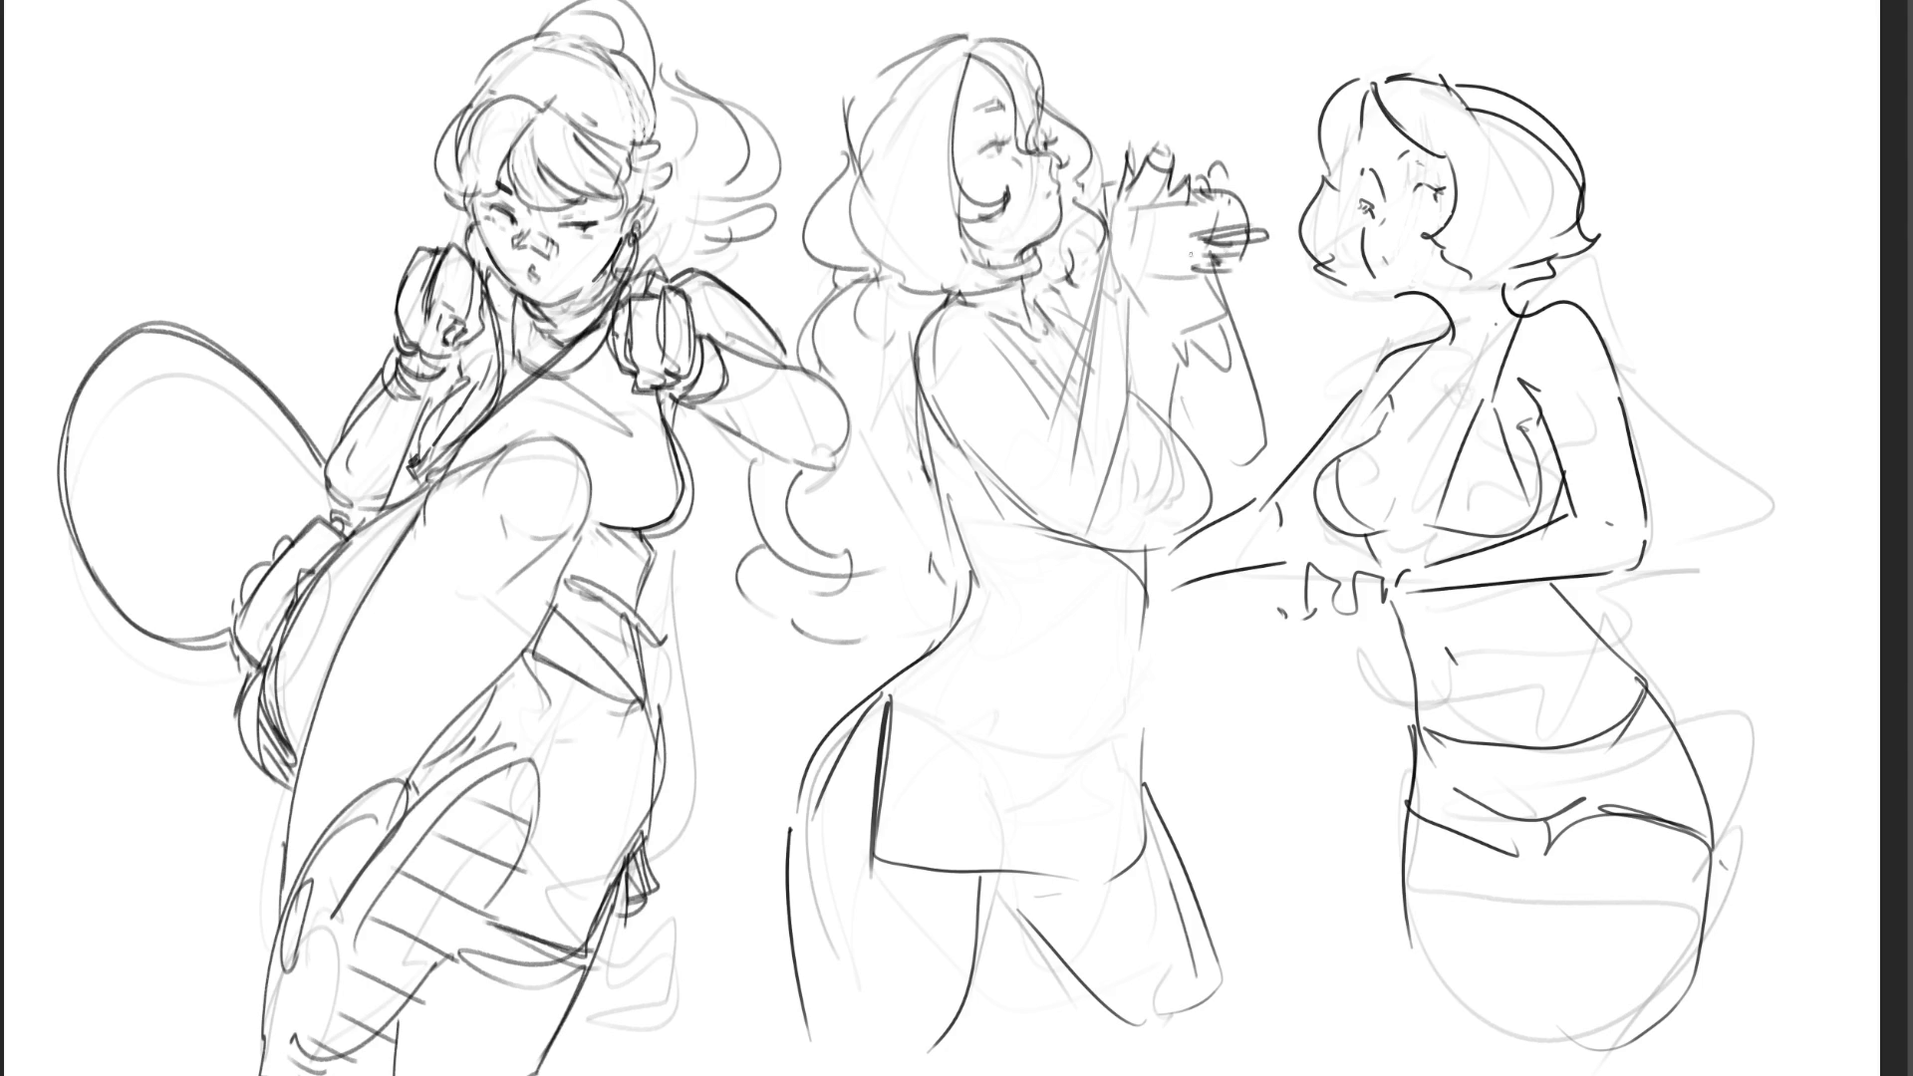
- Ink the middle figure's hand details, arm and torso line
left_click_drag(1192, 202, 1173, 214)
mouse_move(1176, 204)
left_mouse_down()
mouse_move(1162, 265)
mouse_move(1110, 274)
mouse_move(1181, 277)
mouse_move(1134, 279)
mouse_move(1119, 346)
left_mouse_up()
mouse_move(1141, 279)
left_mouse_down()
mouse_move(1120, 443)
mouse_move(1055, 456)
left_mouse_up()
mouse_move(1132, 395)
left_mouse_down()
mouse_move(1110, 484)
mouse_move(1057, 477)
left_mouse_up()
- Hatch her chest, draw the long torso curve, and give her an open mouth
mouse_move(976, 341)
left_mouse_down()
mouse_move(1051, 416)
mouse_move(1050, 386)
left_mouse_up()
left_click_drag(928, 399, 1132, 485)
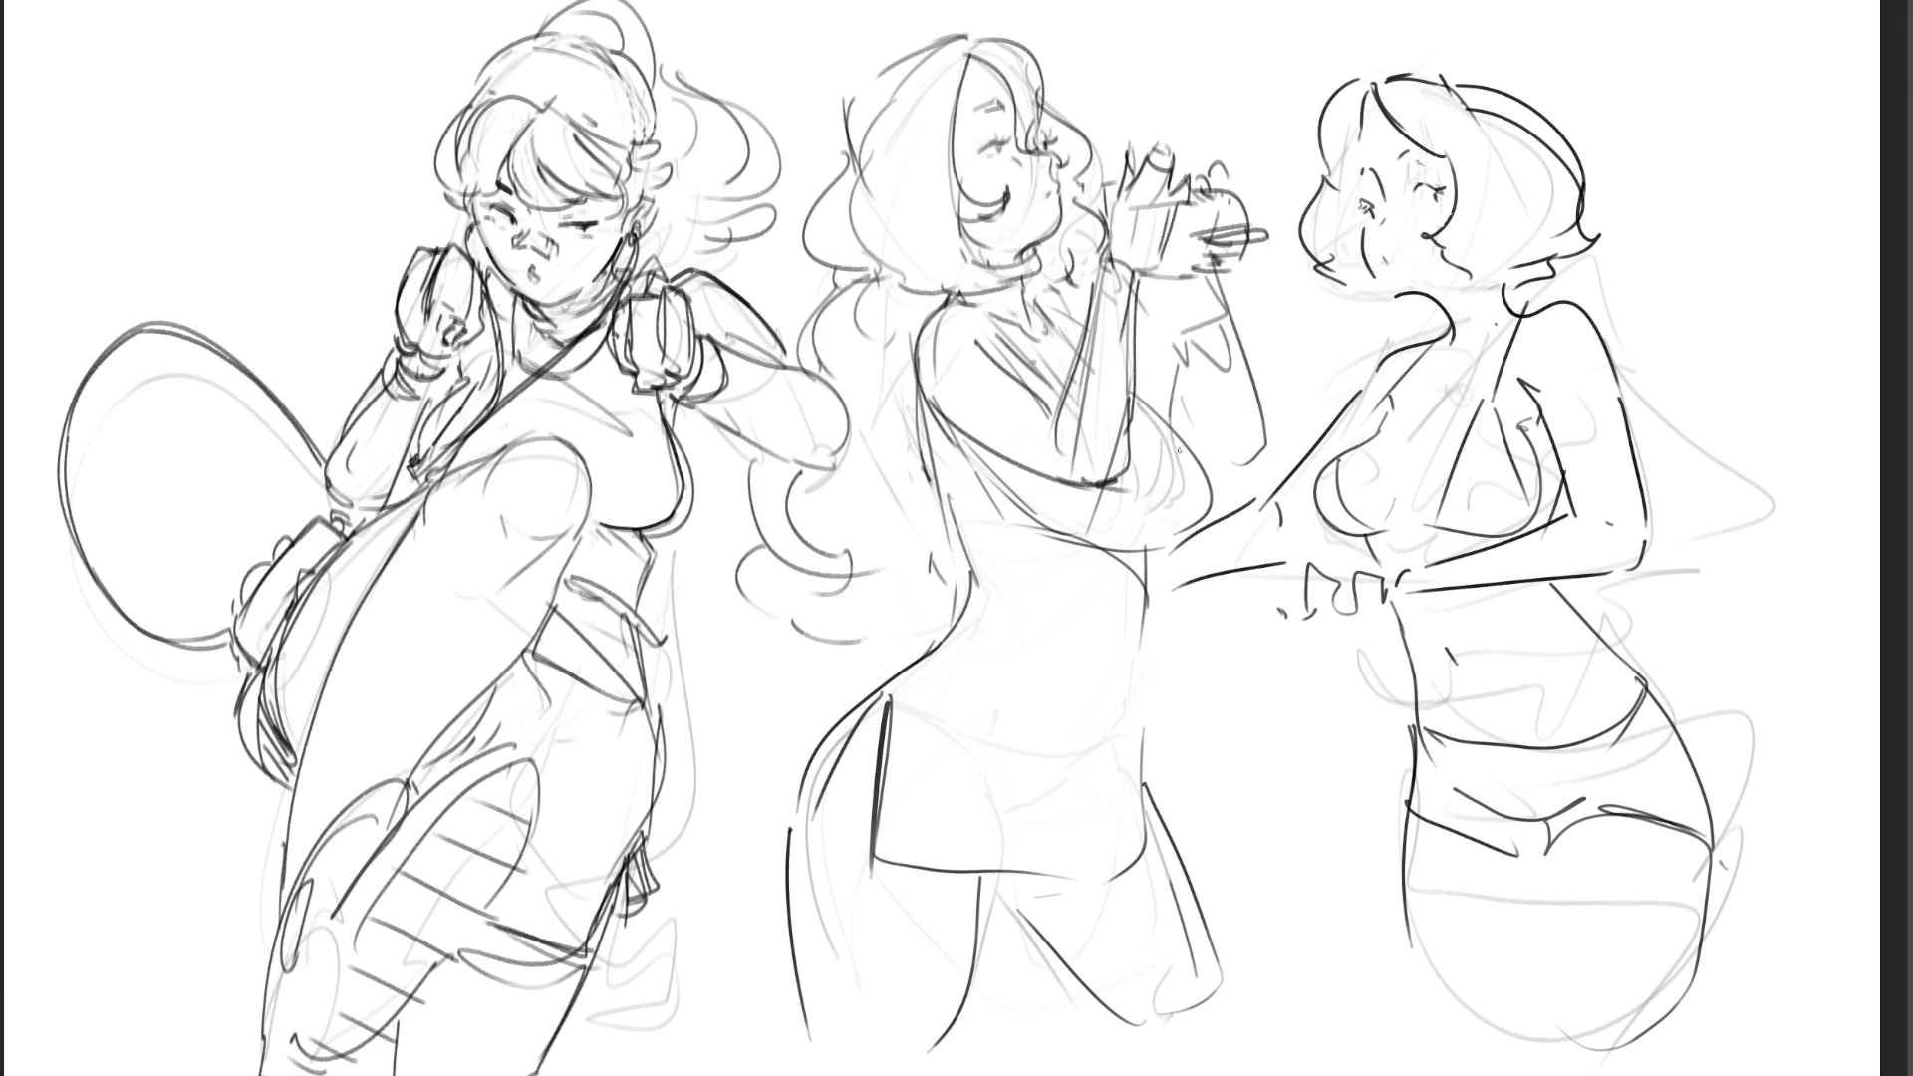
left_click_drag(923, 396, 974, 549)
mouse_move(1047, 192)
left_mouse_down()
mouse_move(1060, 231)
mouse_move(1047, 211)
mouse_move(1050, 237)
mouse_move(1009, 255)
left_mouse_up()
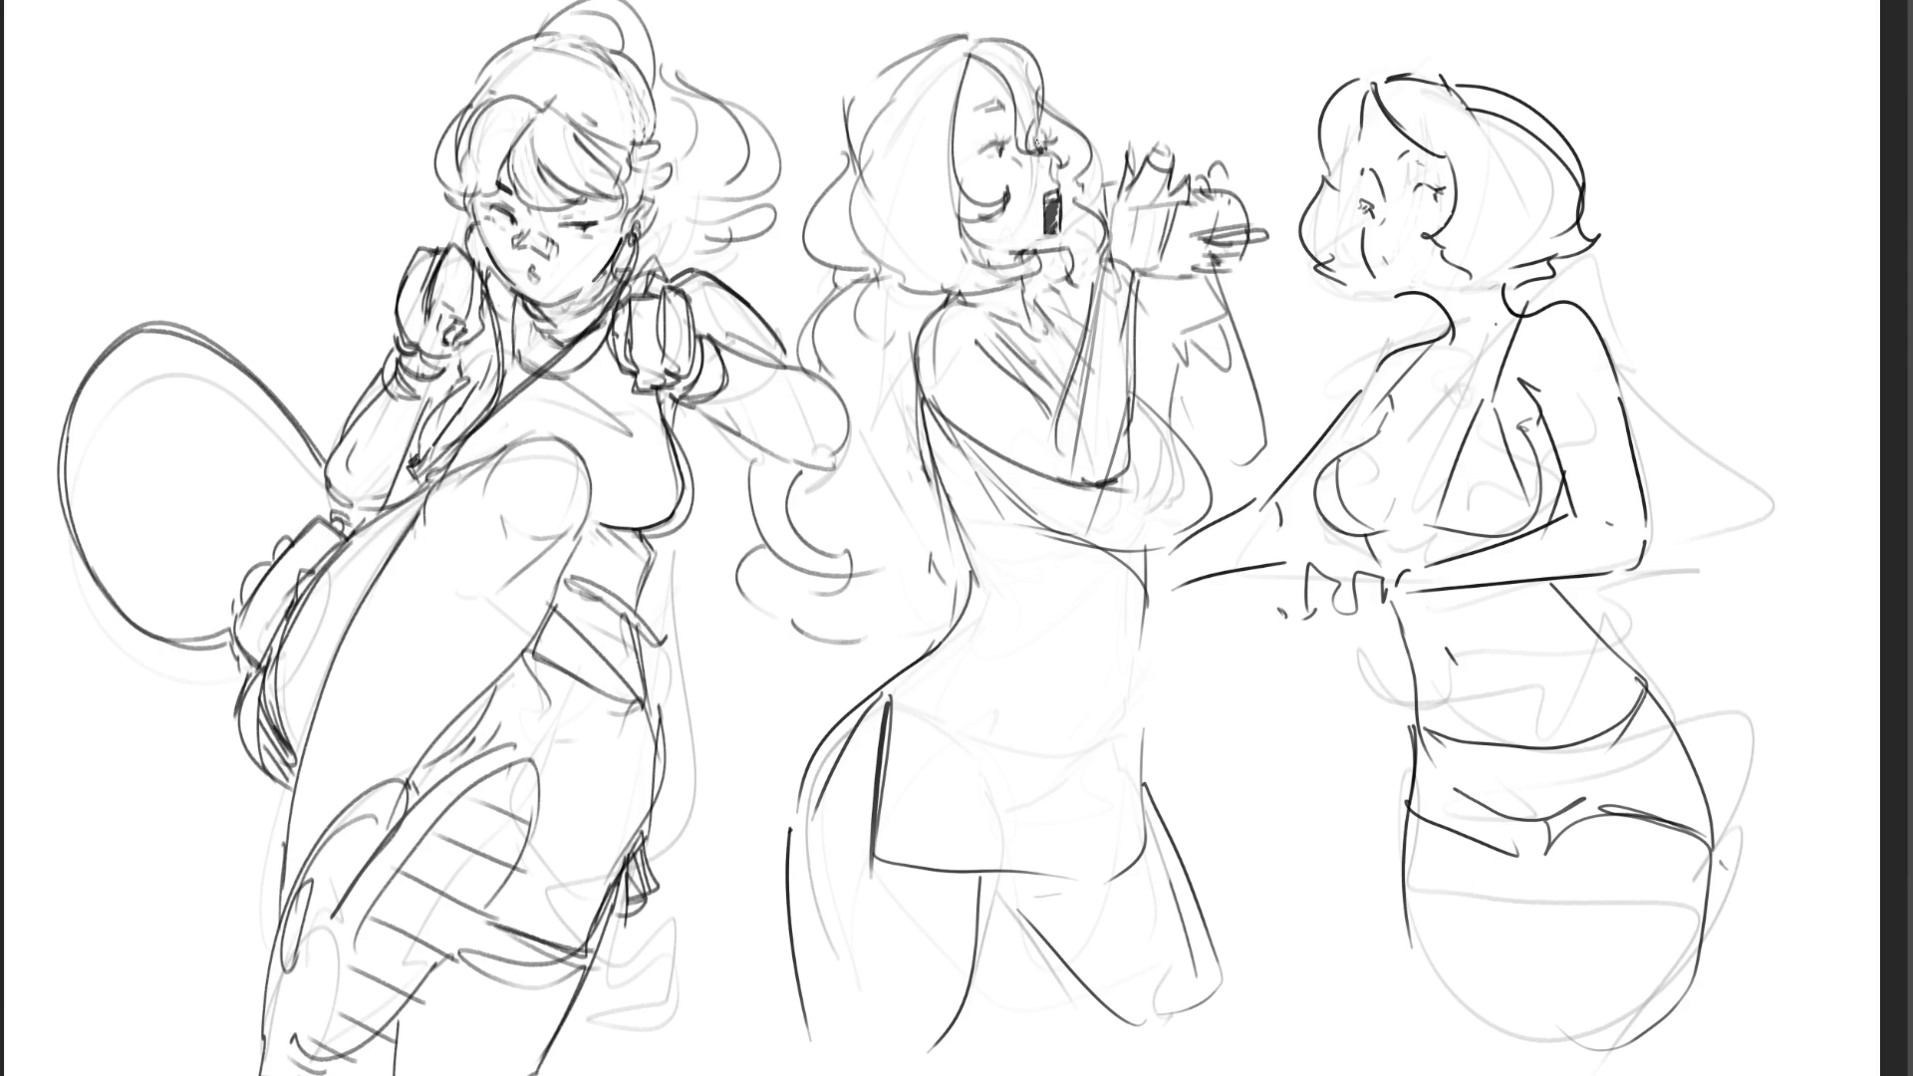
left_click_drag(1044, 142, 1045, 94)
- With a large eraser, clear the middle figure's side and torso lines and fade the right figure
key("e")
mouse_move(1146, 329)
left_mouse_down()
mouse_move(1186, 438)
mouse_move(1200, 424)
mouse_move(1037, 538)
mouse_move(1024, 632)
mouse_move(971, 638)
mouse_move(814, 768)
mouse_move(917, 877)
mouse_move(1057, 827)
mouse_move(1016, 967)
mouse_move(1171, 977)
left_mouse_up()
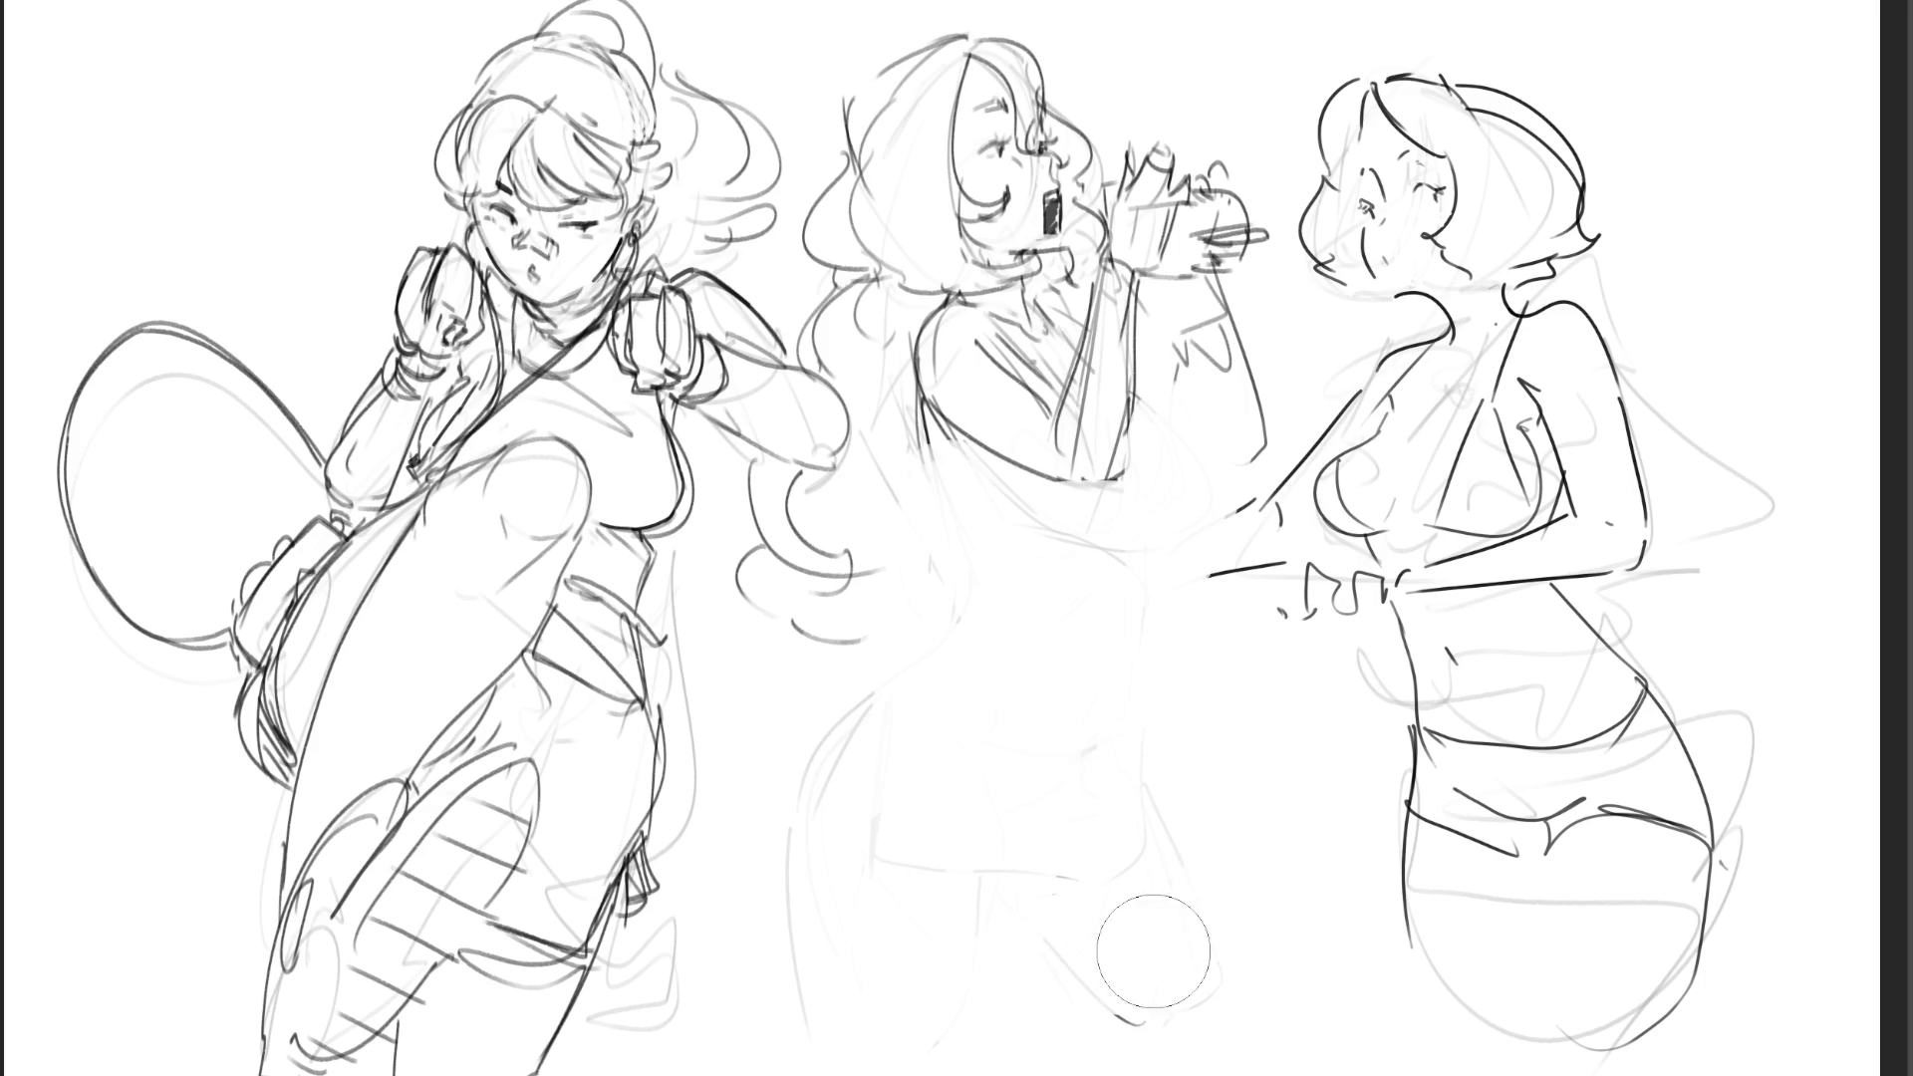
mouse_move(949, 503)
left_mouse_down()
mouse_move(1057, 399)
mouse_move(944, 388)
mouse_move(1176, 429)
mouse_move(1132, 384)
mouse_move(1301, 389)
left_mouse_up()
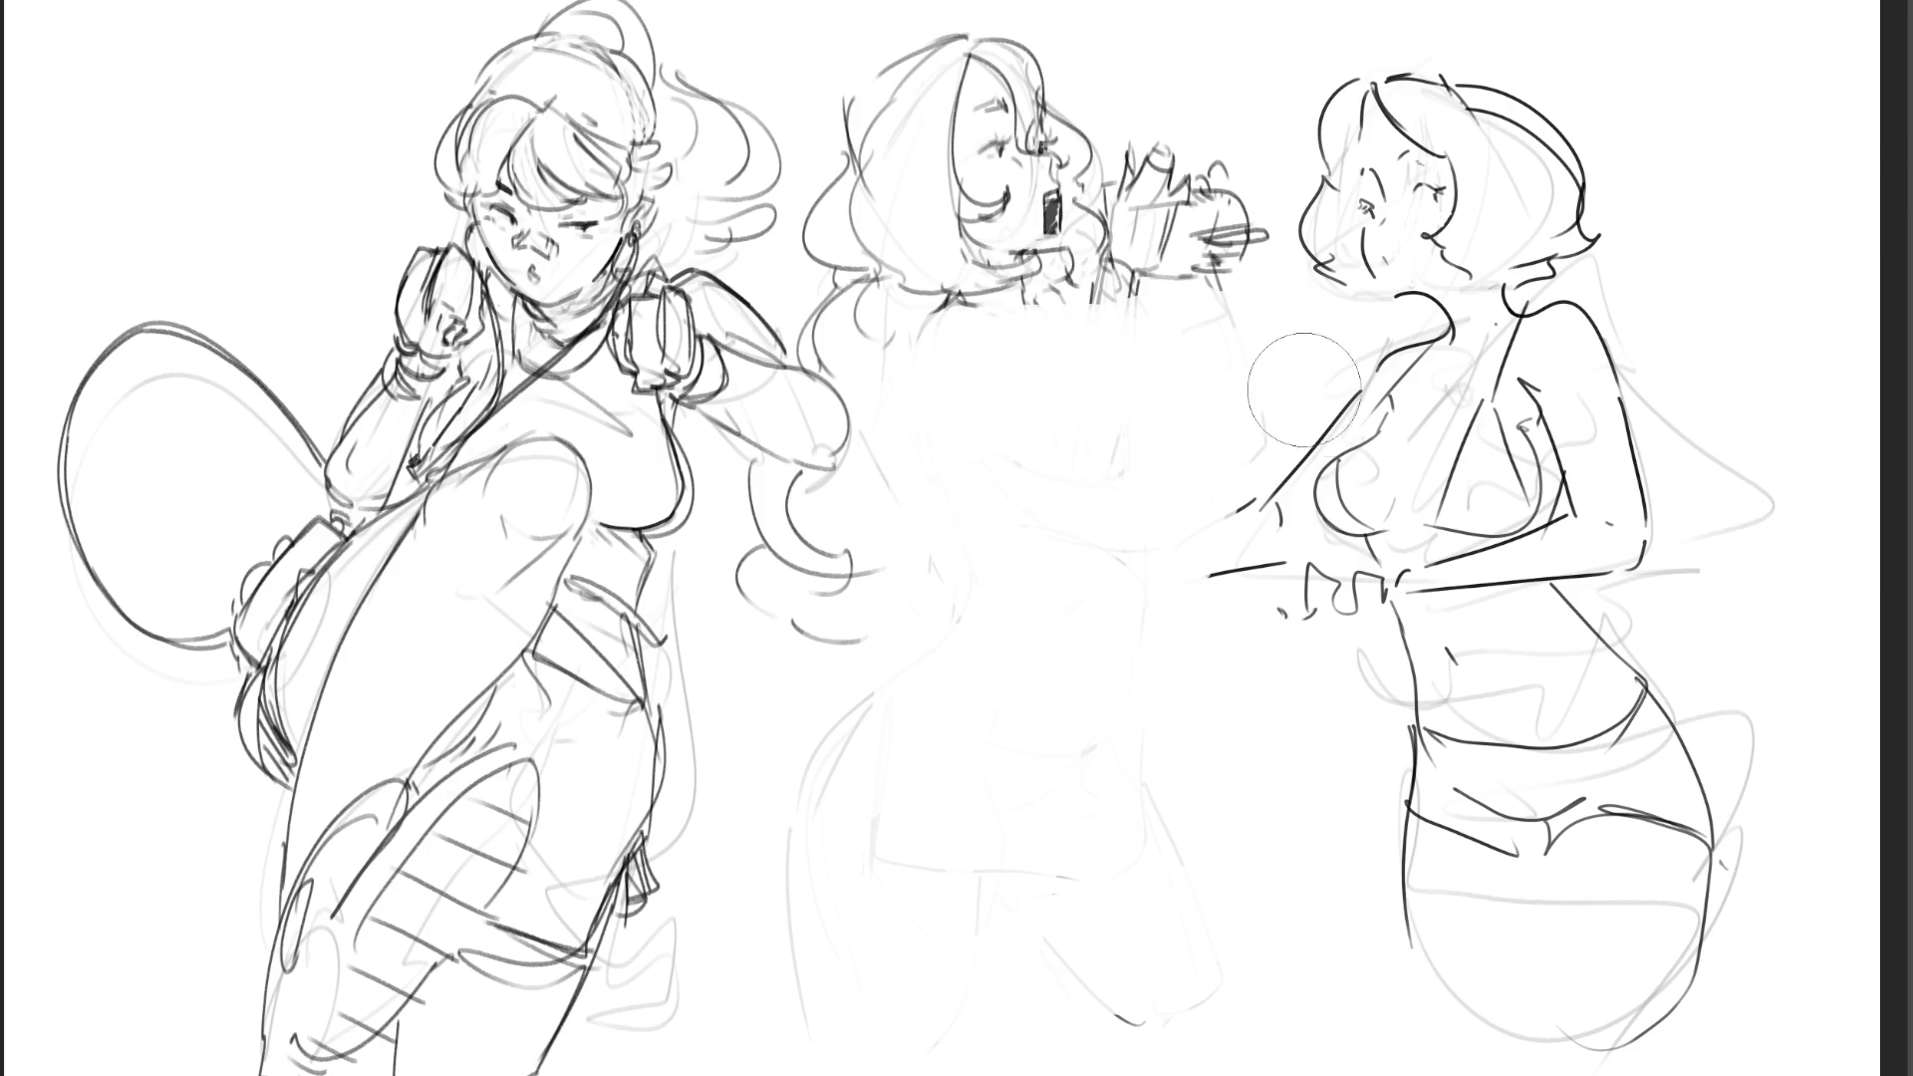
mouse_move(1445, 139)
left_mouse_down()
mouse_move(1296, 418)
mouse_move(1660, 427)
mouse_move(1734, 558)
mouse_move(1744, 912)
mouse_move(1621, 432)
mouse_move(1414, 351)
mouse_move(1349, 124)
left_mouse_up()
- Sketch the right figure's raised hand and cuff in pencil, redoing the long guide stroke
key("b")
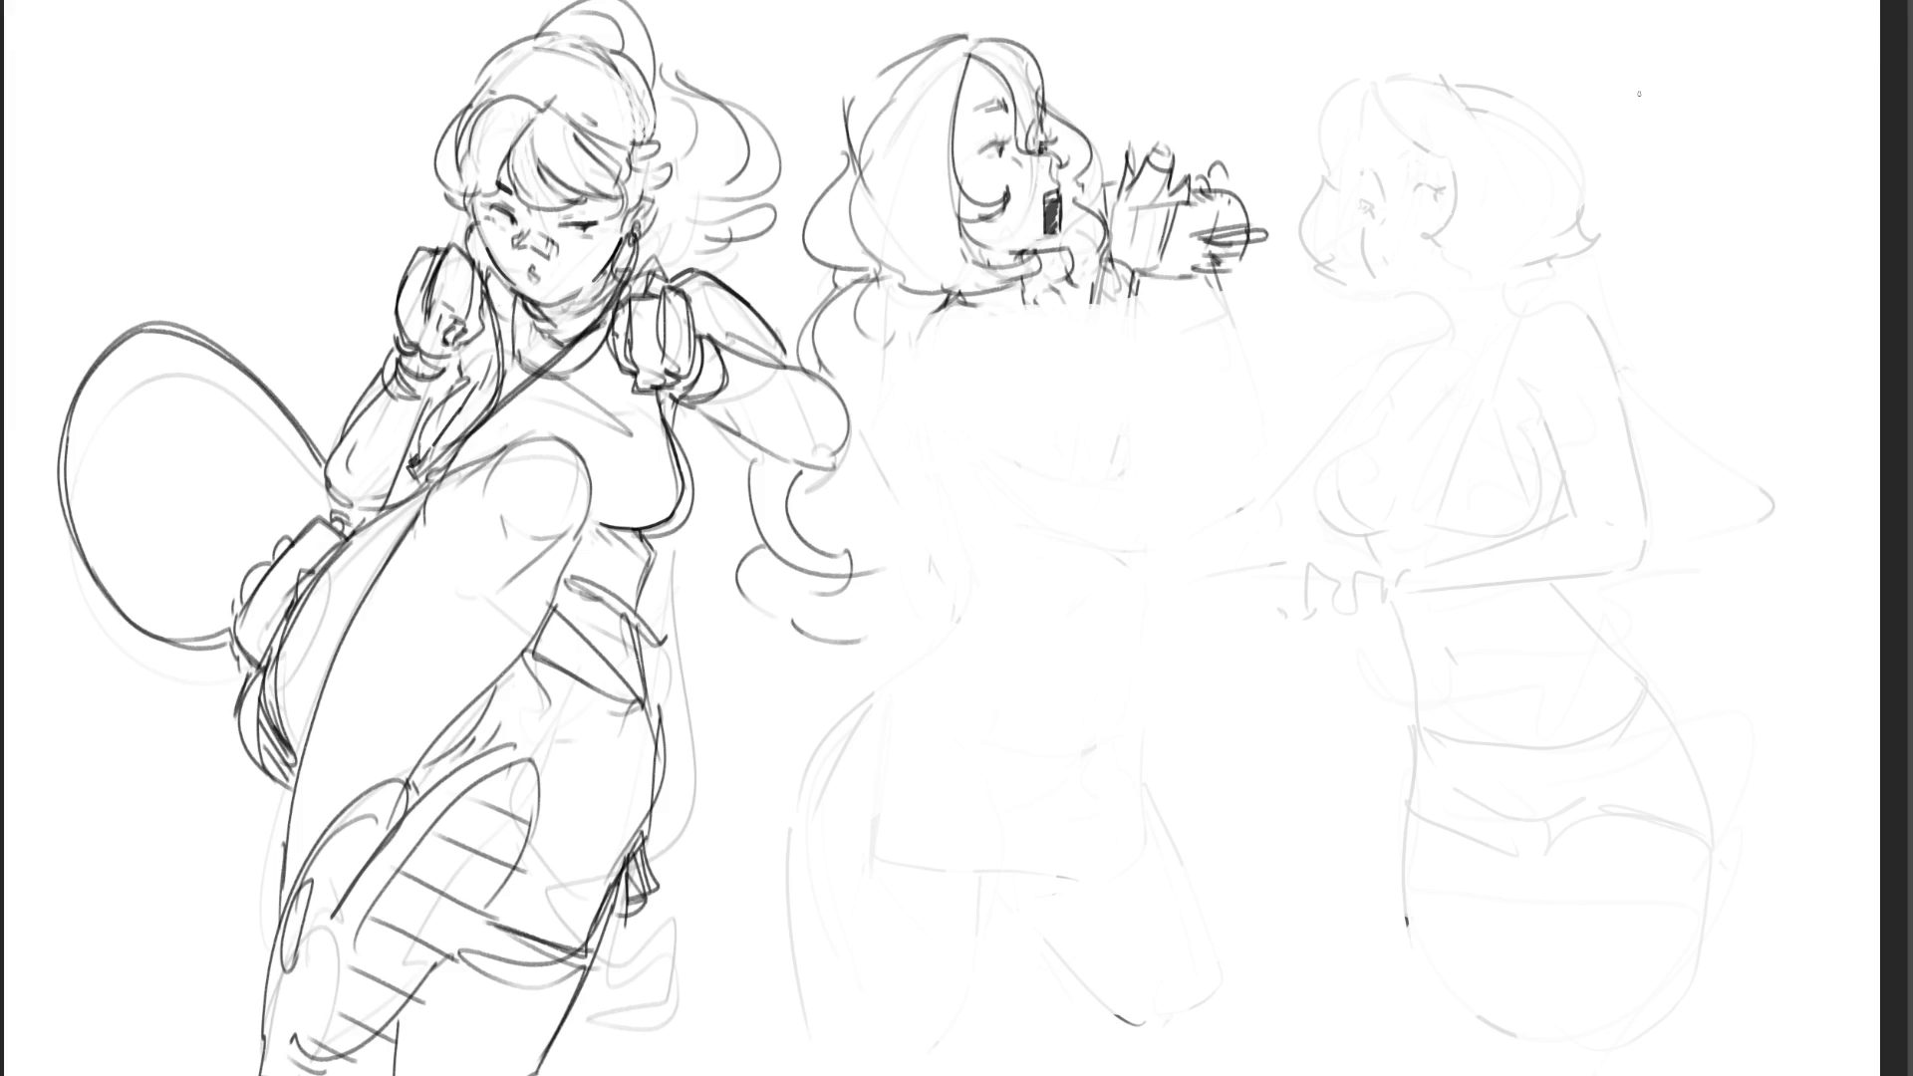
mouse_move(1307, 315)
left_mouse_down()
mouse_move(1295, 358)
mouse_move(1323, 365)
mouse_move(1287, 392)
mouse_move(1282, 738)
mouse_move(1208, 667)
mouse_move(1247, 734)
left_mouse_up()
left_click_drag(1325, 362, 1319, 742)
key("ctrl+z")
left_click_drag(1306, 361, 1294, 430)
left_click_drag(1313, 368, 1284, 461)
mouse_move(1324, 321)
left_mouse_down()
mouse_move(1331, 373)
mouse_move(1310, 320)
left_mouse_up()
- Draw the right figure's open laughing mouth and a closed eye
left_click_drag(1376, 249, 1378, 233)
mouse_move(1382, 232)
left_mouse_down()
mouse_move(1404, 242)
mouse_move(1376, 305)
left_mouse_up()
key("ctrl+z")
mouse_move(1359, 223)
left_mouse_down()
mouse_move(1383, 303)
mouse_move(1437, 296)
left_mouse_up()
mouse_move(1415, 195)
left_mouse_down()
mouse_move(1447, 181)
mouse_move(1381, 169)
left_mouse_up()
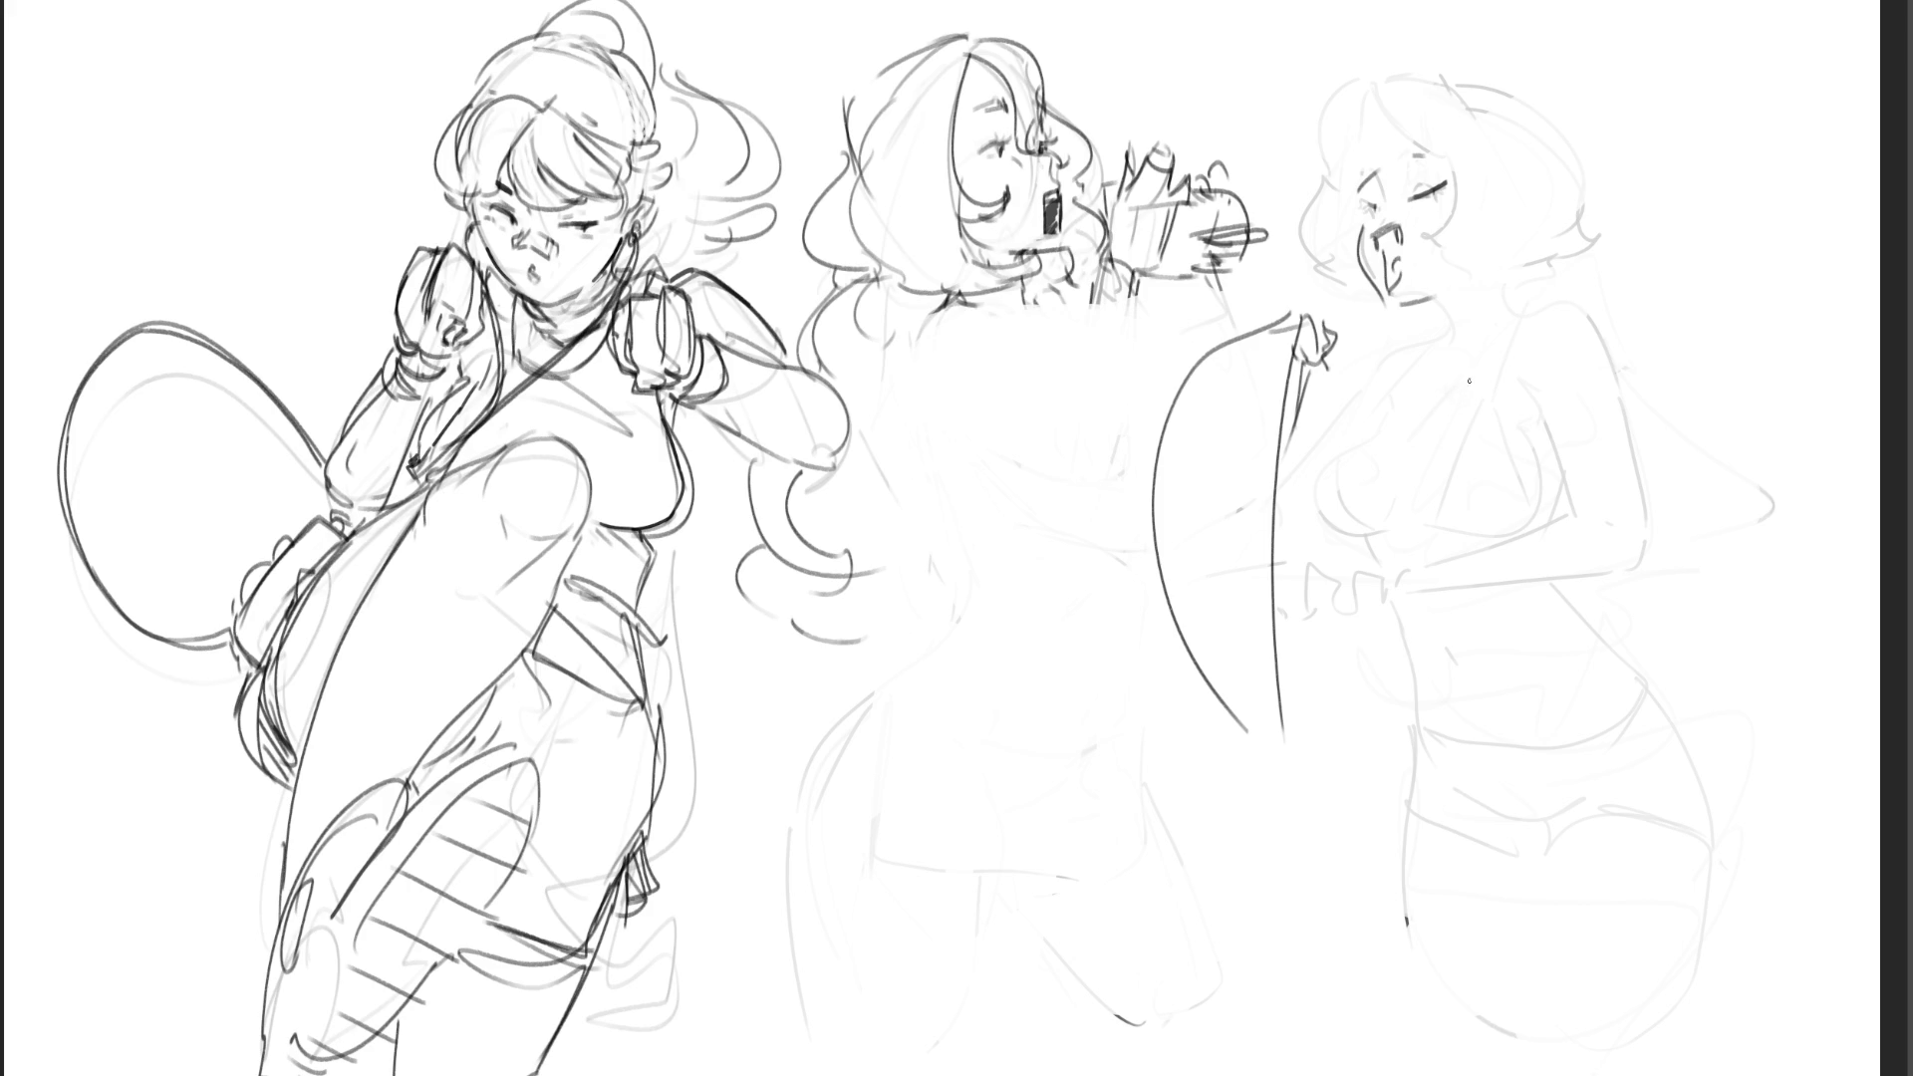
- Sketch the second raised hand beside her head with its arm and forearm
mouse_move(1635, 205)
left_mouse_down()
mouse_move(1664, 225)
mouse_move(1708, 208)
mouse_move(1680, 253)
mouse_move(1702, 264)
left_mouse_up()
mouse_move(1714, 247)
left_mouse_down()
mouse_move(1699, 279)
mouse_move(1694, 261)
mouse_move(1726, 446)
mouse_move(1672, 653)
left_mouse_up()
mouse_move(1746, 261)
left_mouse_down()
mouse_move(1780, 361)
mouse_move(1792, 674)
left_mouse_up()
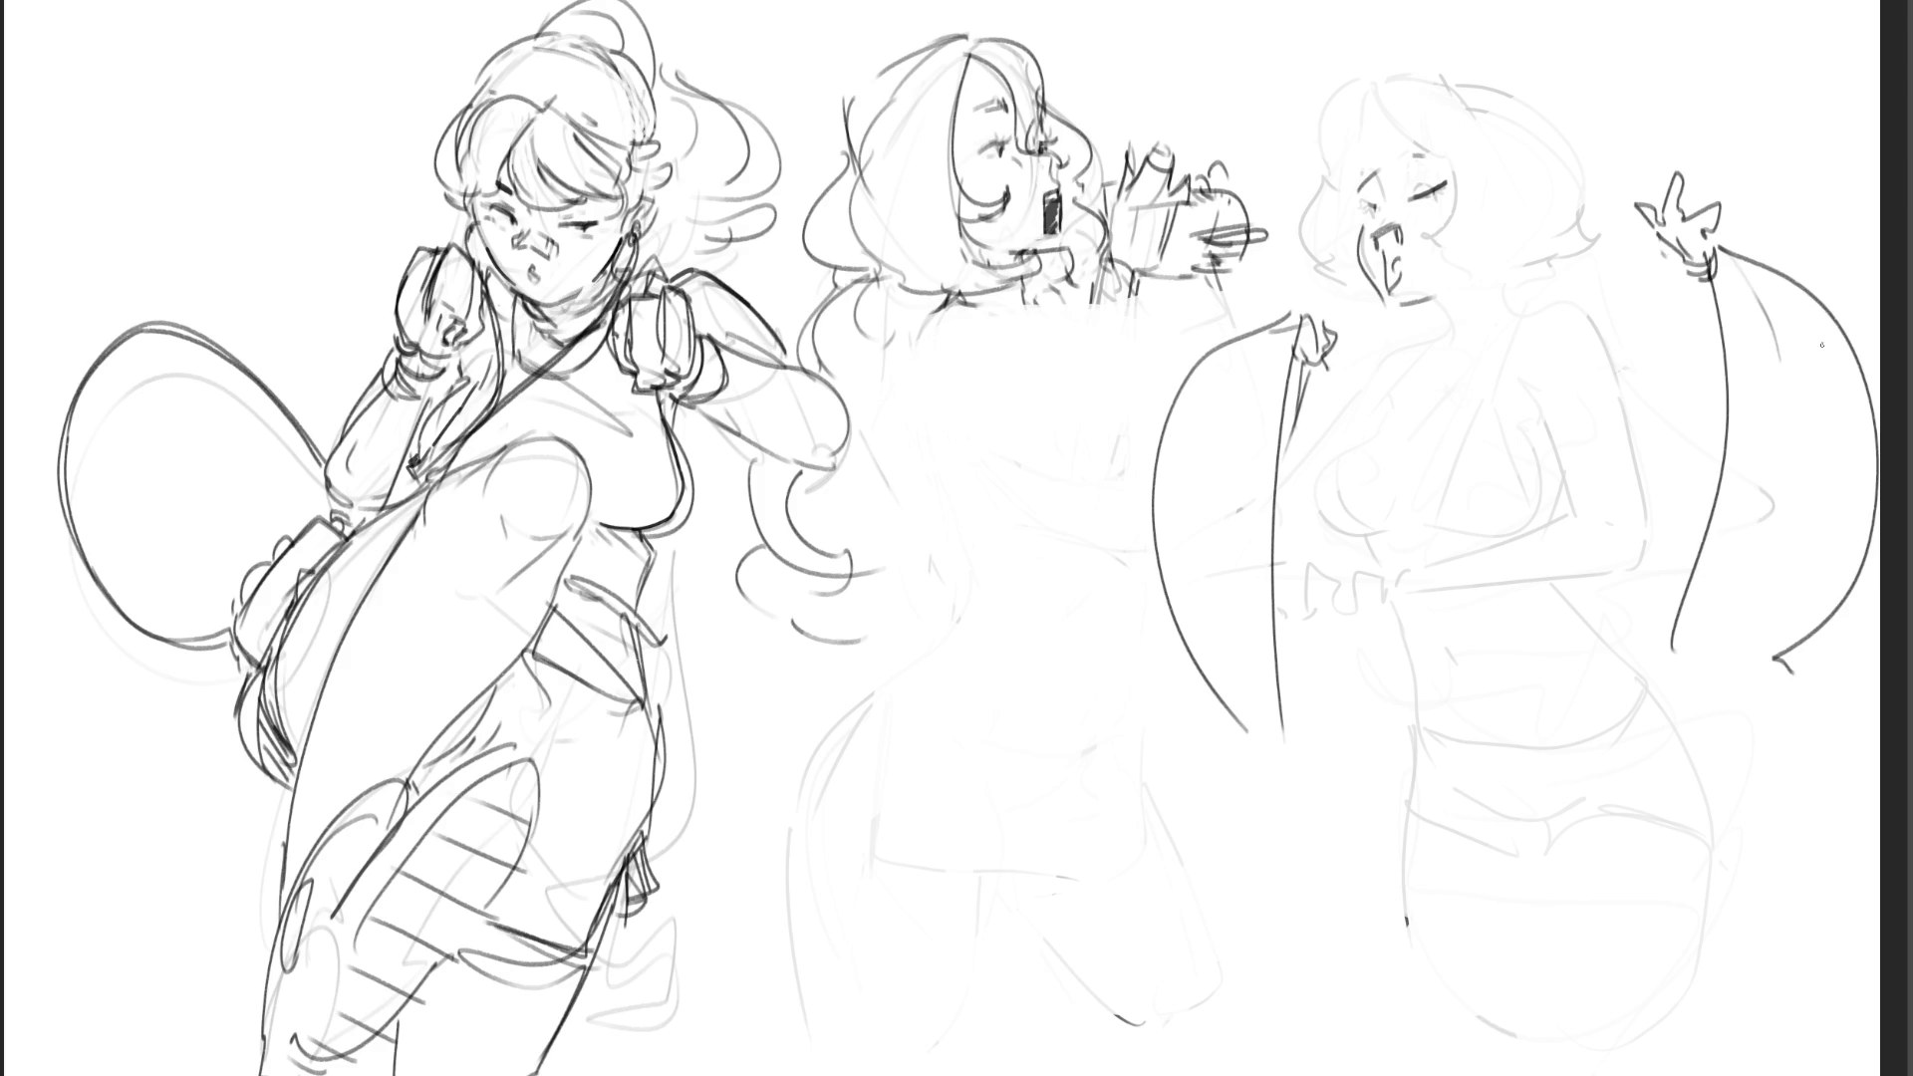
left_click_drag(1700, 271, 1692, 373)
- Draw her neck, collar and shoulder curves, extend the arm lines, and refine the raised hand
mouse_move(1495, 288)
left_mouse_down()
mouse_move(1500, 311)
mouse_move(1442, 339)
left_mouse_up()
mouse_move(1436, 344)
left_mouse_down()
mouse_move(1523, 300)
mouse_move(1407, 369)
mouse_move(1445, 381)
mouse_move(1431, 344)
mouse_move(1335, 438)
left_mouse_up()
left_click_drag(1458, 348, 1617, 378)
left_click_drag(1522, 299, 1670, 399)
mouse_move(1537, 417)
left_mouse_down()
mouse_move(1624, 458)
mouse_move(1642, 504)
left_mouse_up()
key("ctrl+z")
left_click_drag(1616, 377, 1671, 407)
left_click_drag(1691, 364, 1686, 413)
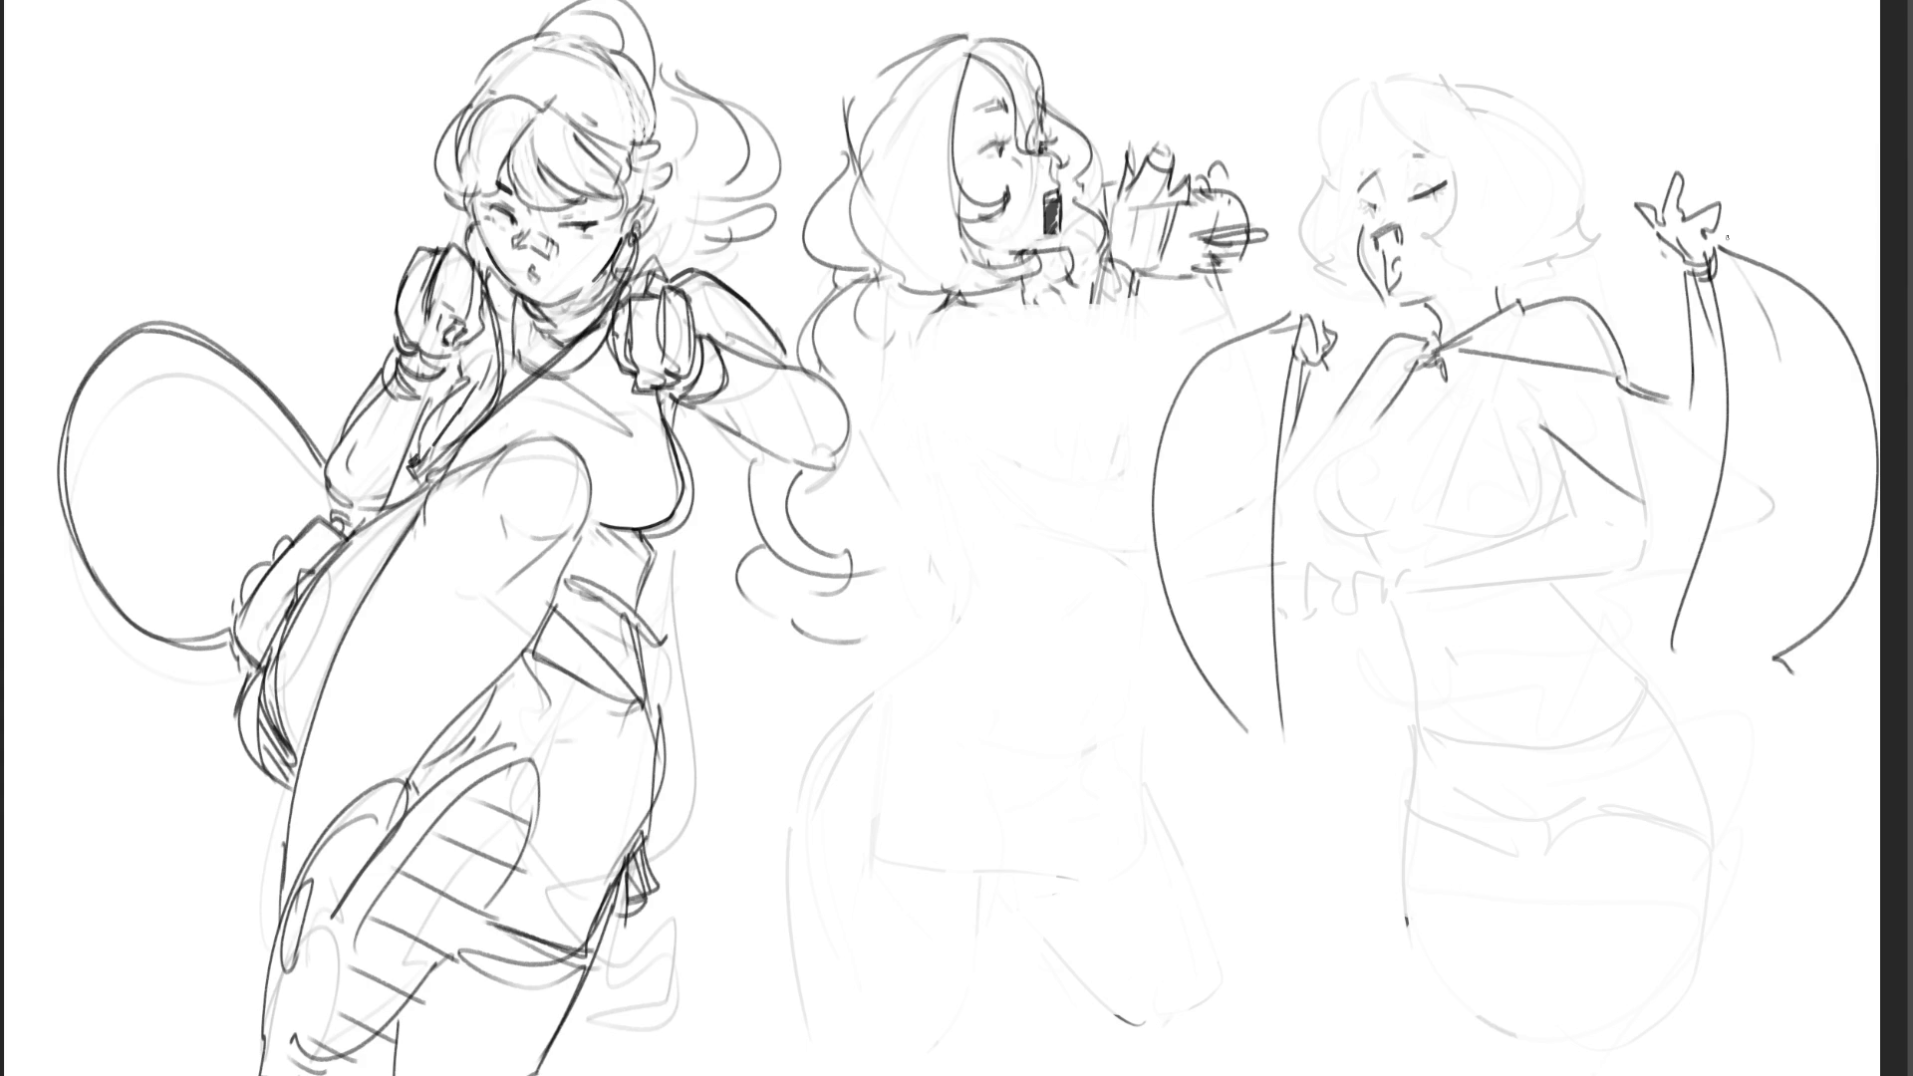
mouse_move(1320, 319)
left_mouse_down()
mouse_move(1345, 366)
mouse_move(1306, 390)
left_mouse_up()
left_click_drag(1342, 352, 1332, 383)
- Outline the right figure's hair and add curls around its contour
mouse_move(1360, 104)
left_mouse_down()
mouse_move(1451, 172)
mouse_move(1435, 244)
mouse_move(1498, 271)
left_mouse_up()
mouse_move(1328, 162)
left_mouse_down()
mouse_move(1306, 254)
mouse_move(1345, 284)
left_mouse_up()
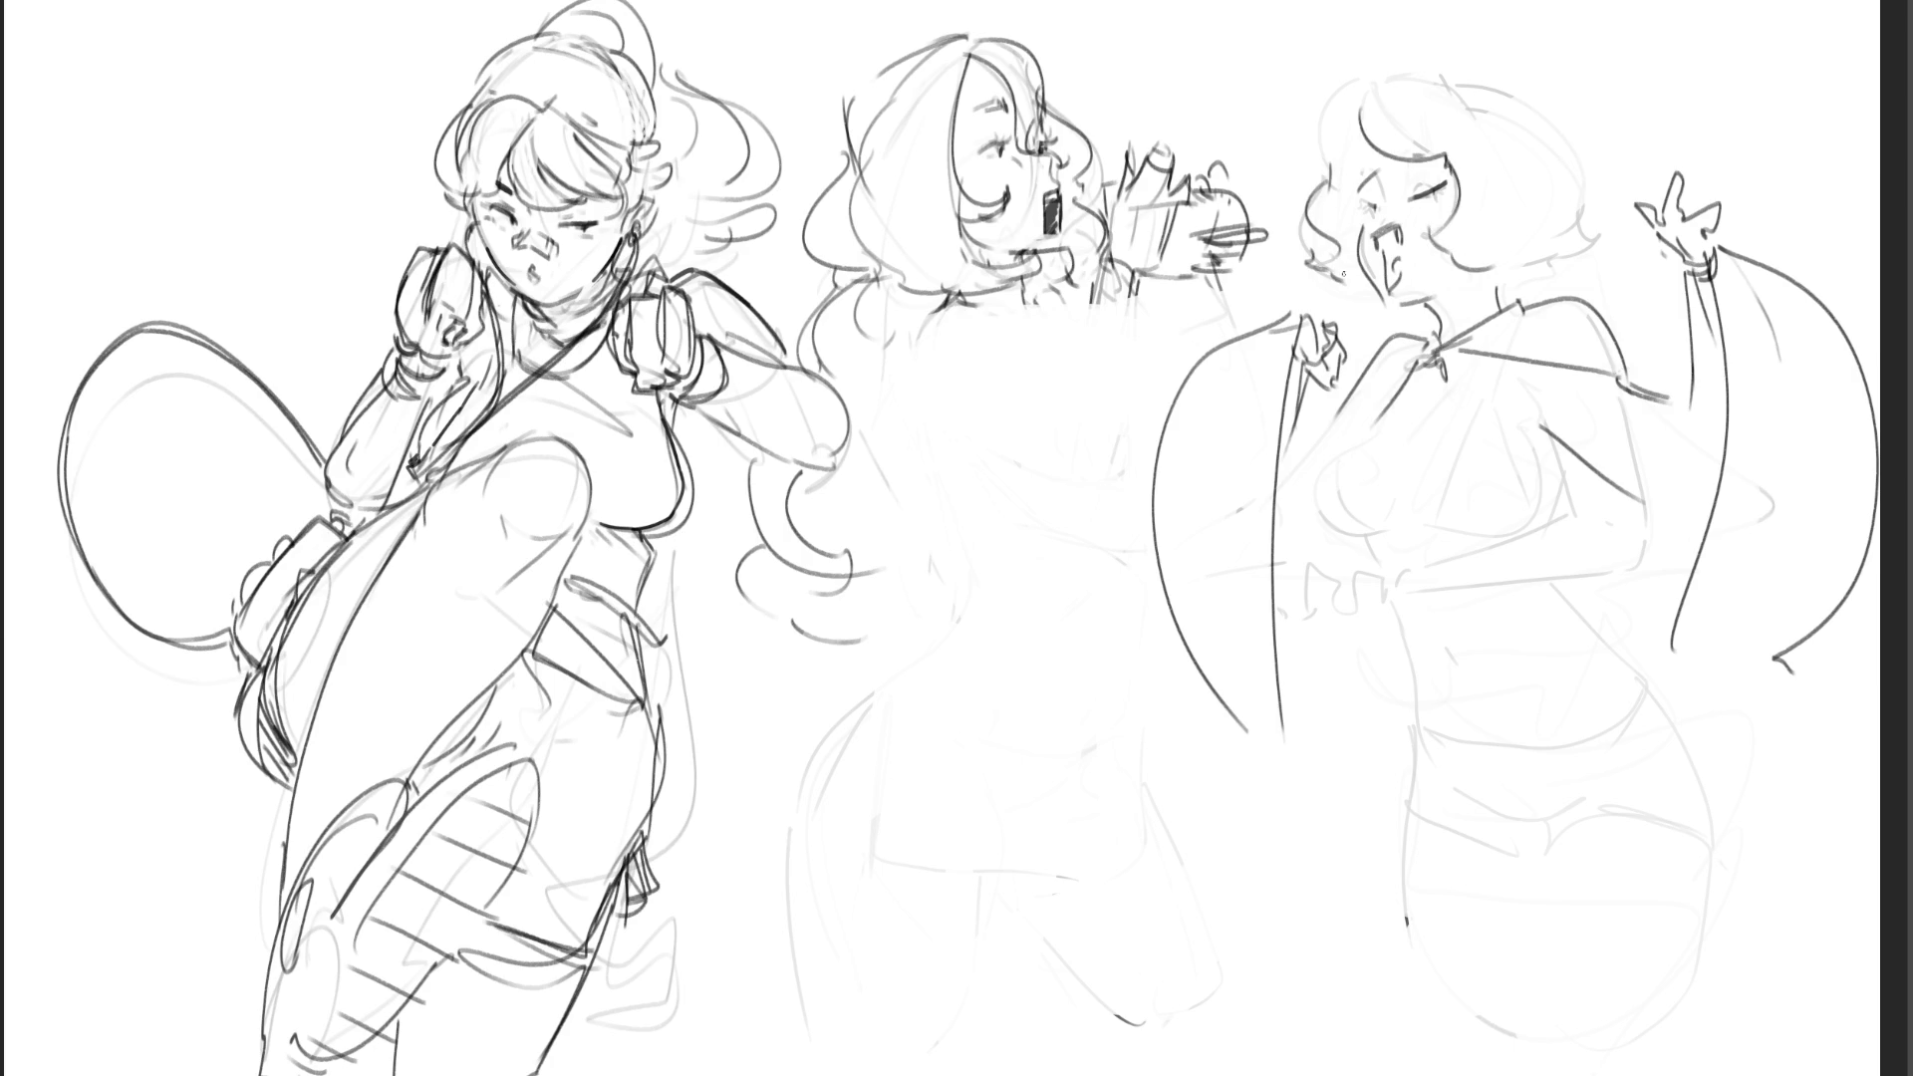
left_click_drag(1497, 272, 1573, 246)
left_click_drag(1569, 162, 1592, 221)
left_click_drag(1472, 60, 1415, 63)
left_click_drag(1550, 105, 1581, 190)
left_click_drag(1352, 96, 1327, 167)
left_click_drag(1552, 183, 1535, 199)
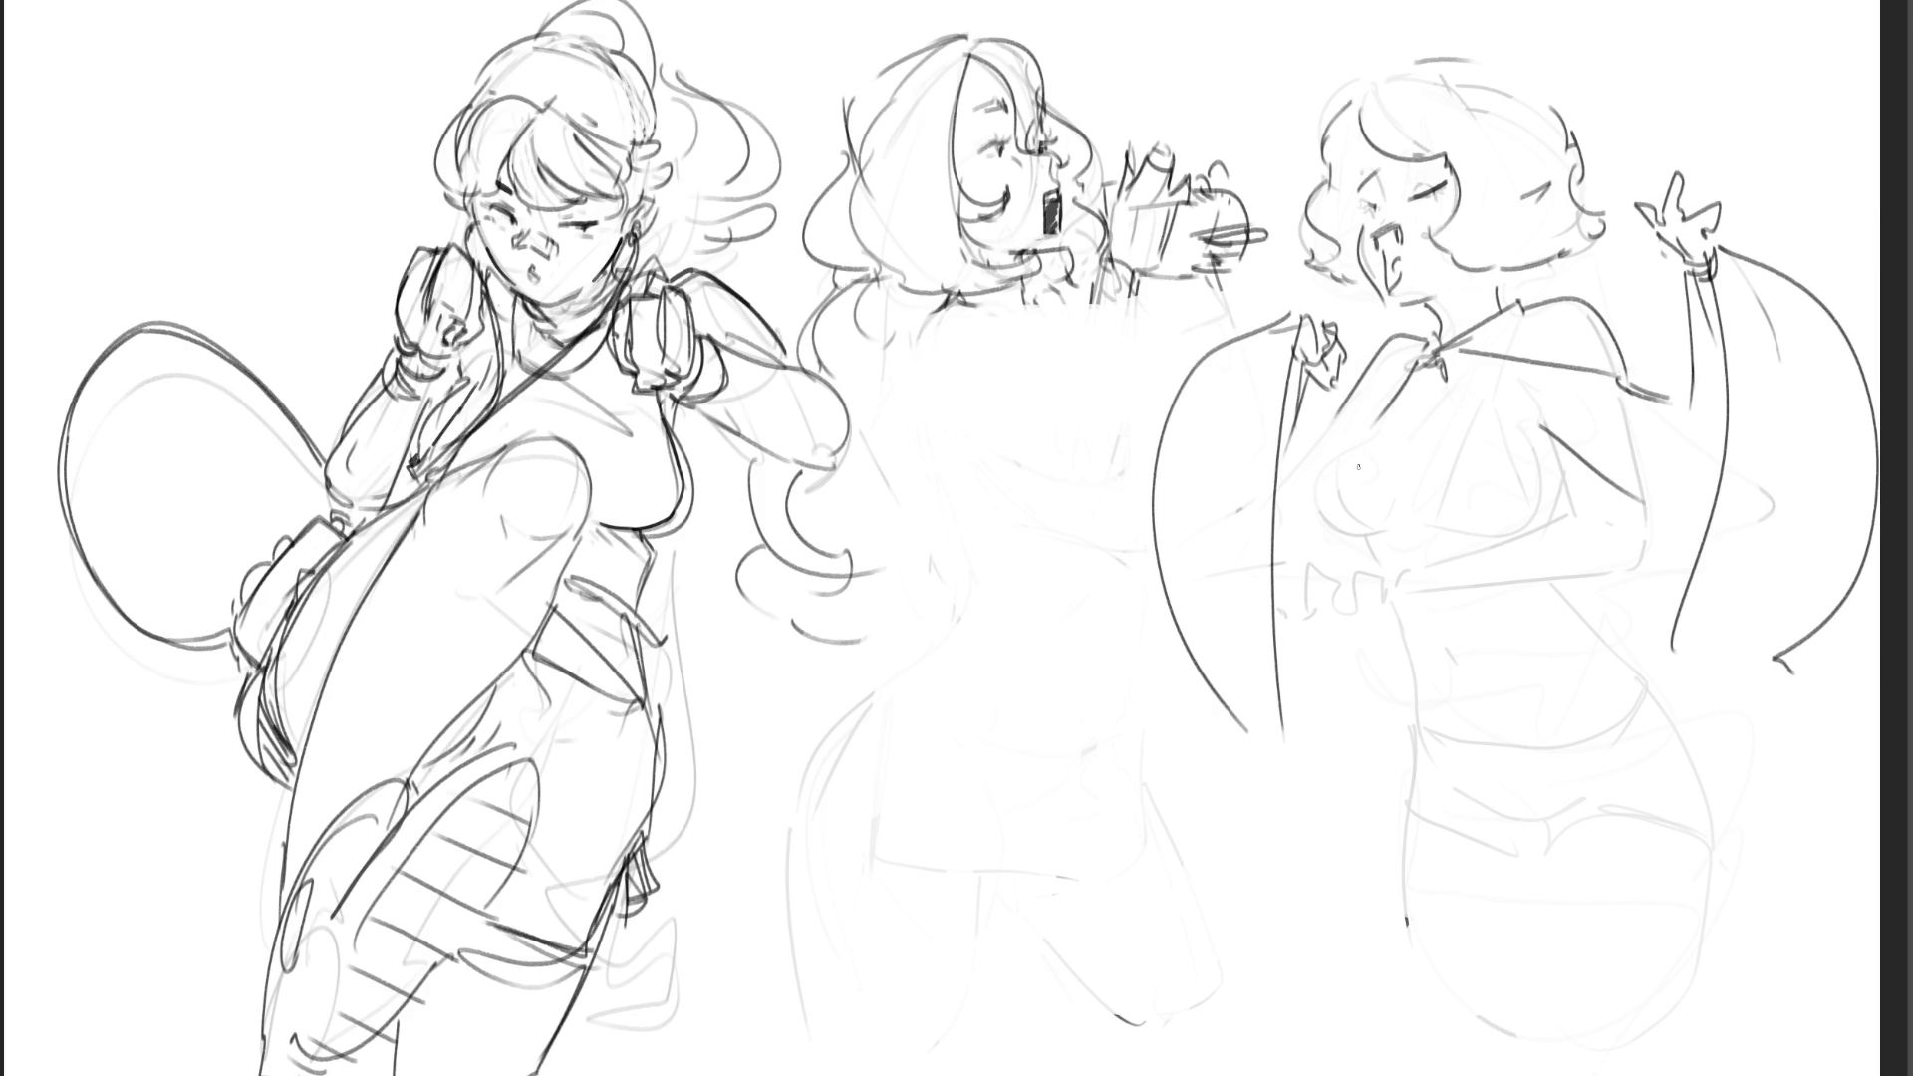
key("ctrl+z")
- Sketch the chest, waist, hips, pleated skirt and lower leg
left_click_drag(1541, 431, 1622, 390)
mouse_move(1406, 387)
left_mouse_down()
mouse_move(1354, 442)
mouse_move(1362, 517)
mouse_move(1393, 559)
mouse_move(1531, 556)
mouse_move(1409, 644)
left_mouse_up()
left_click_drag(1572, 559, 1510, 608)
mouse_move(1567, 565)
left_mouse_down()
mouse_move(1567, 502)
mouse_move(1566, 553)
left_mouse_up()
mouse_move(1407, 650)
left_mouse_down()
mouse_move(1592, 594)
mouse_move(1689, 682)
mouse_move(1419, 769)
mouse_move(1467, 847)
mouse_move(1533, 865)
left_mouse_up()
left_click_drag(1454, 780, 1453, 837)
mouse_move(1506, 798)
left_mouse_down()
mouse_move(1506, 857)
mouse_move(1561, 862)
left_mouse_up()
mouse_move(1550, 815)
left_mouse_down()
mouse_move(1550, 845)
mouse_move(1667, 838)
left_mouse_up()
left_click_drag(1742, 782, 1769, 954)
left_click_drag(1416, 886, 1478, 983)
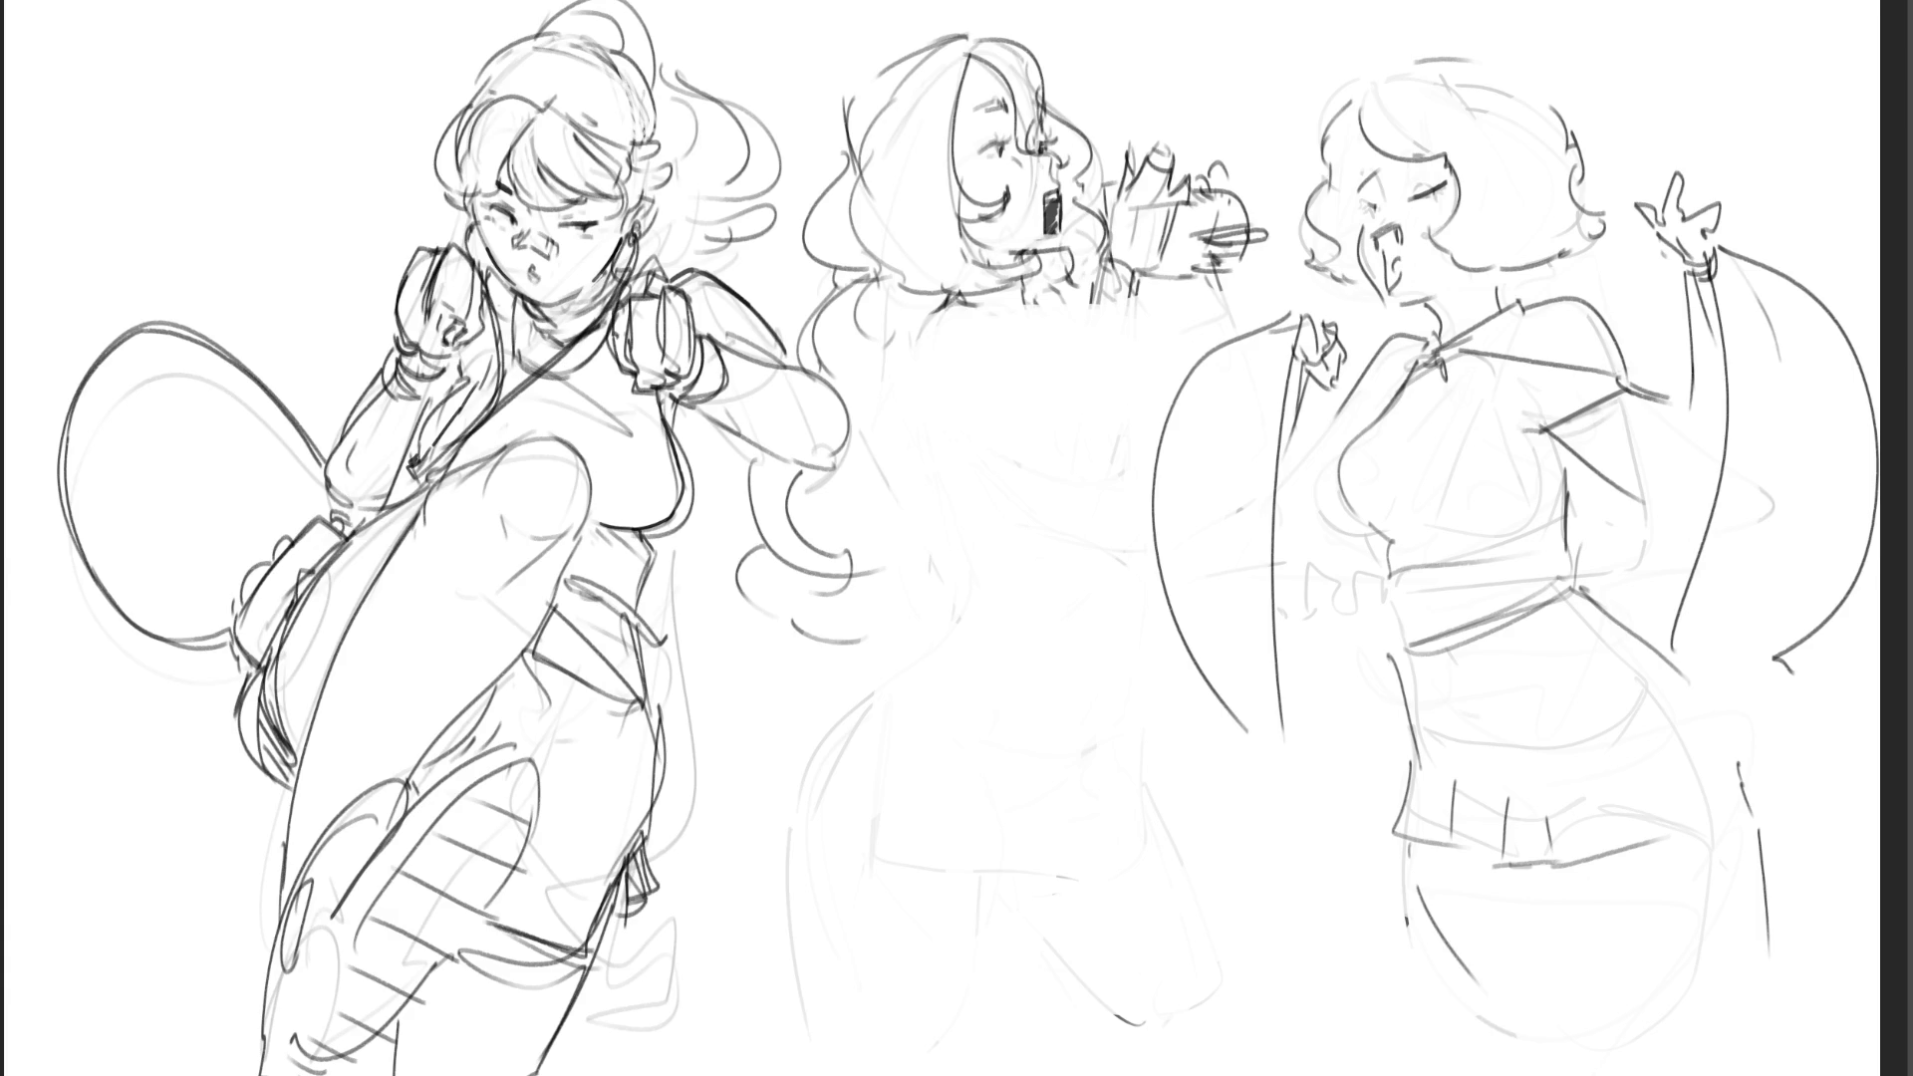
- Draw curved strands between the figures and sweep large wing arcs on both sides
mouse_move(1303, 389)
left_mouse_down()
mouse_move(1307, 499)
mouse_move(1314, 478)
left_mouse_up()
left_click_drag(1314, 457, 1391, 346)
left_click_drag(1360, 530, 1343, 546)
key("ctrl+z")
key("ctrl+z")
left_click_drag(1305, 424, 1282, 529)
left_click_drag(1356, 398, 1314, 543)
mouse_move(1348, 317)
left_mouse_down()
mouse_move(1156, 686)
mouse_move(1286, 727)
left_mouse_up()
left_click_drag(1727, 249, 1876, 563)
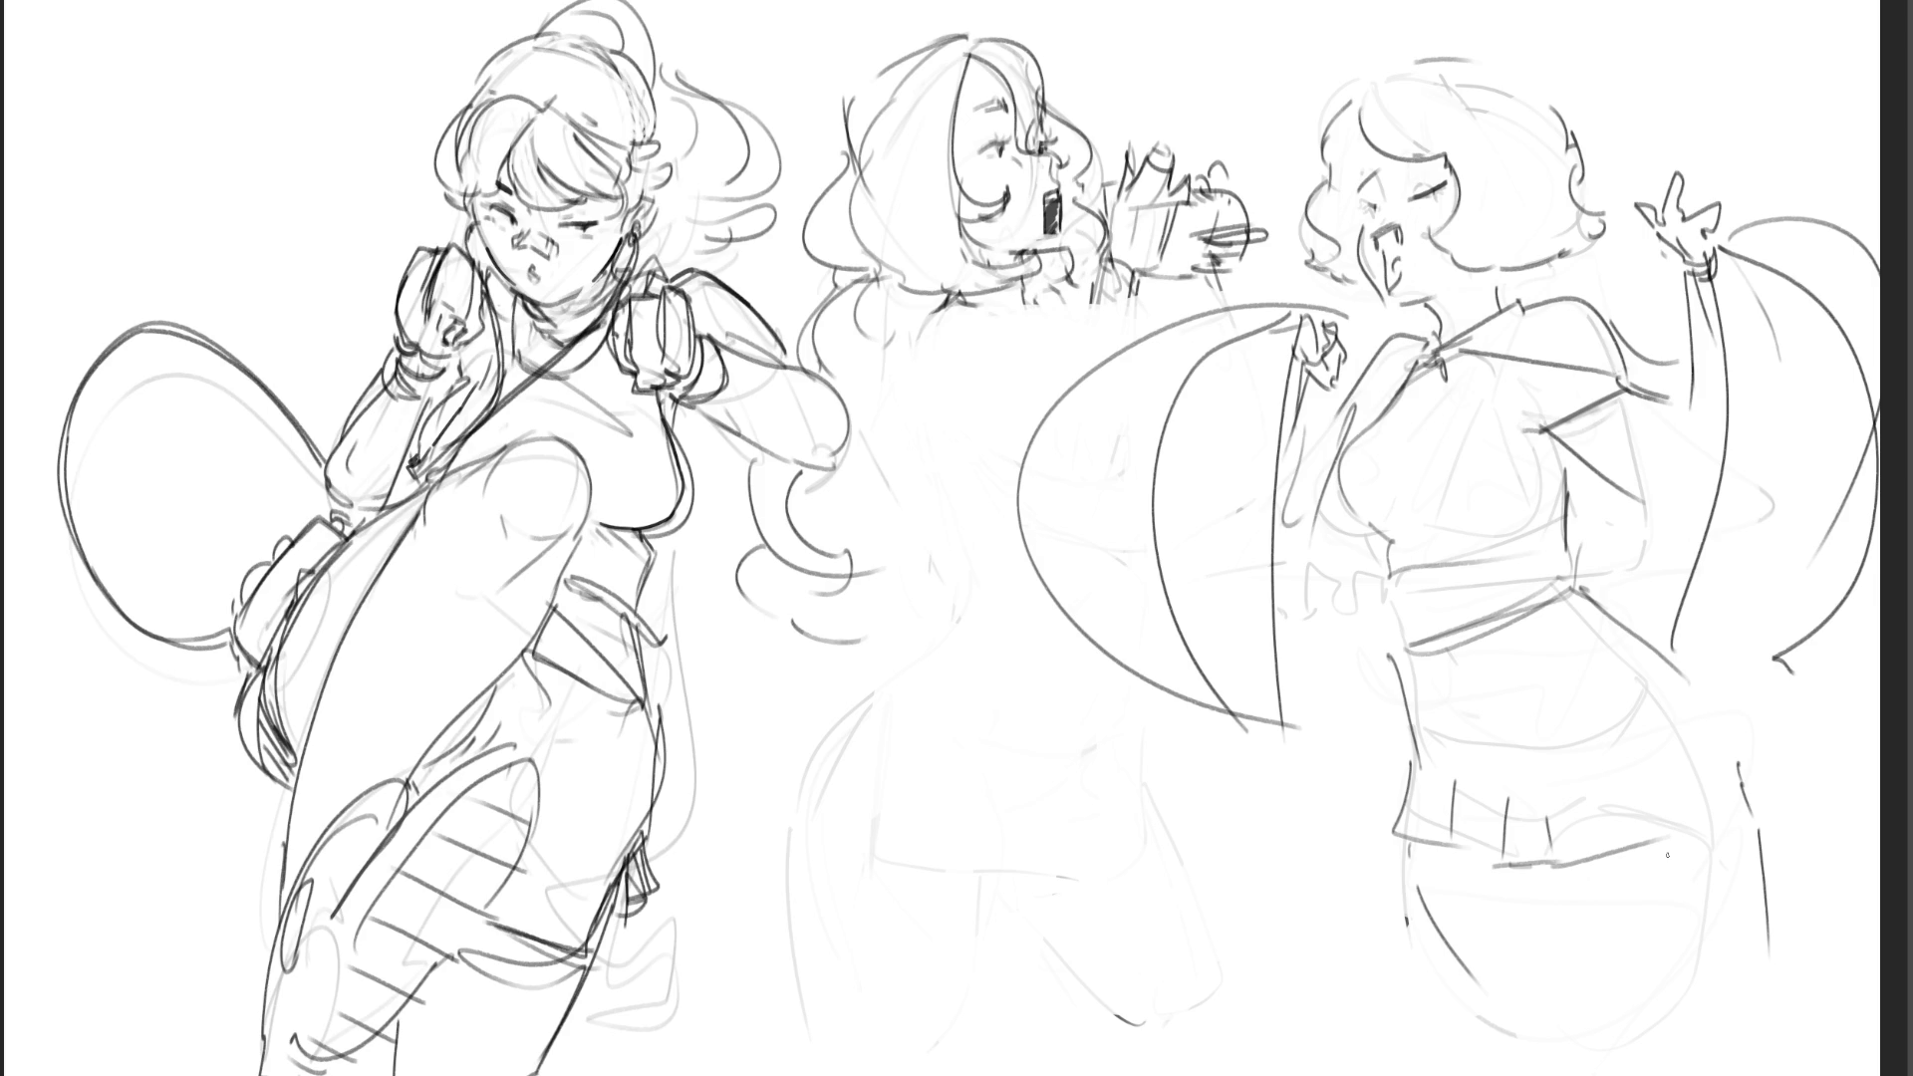
- Fade the right figure's sketch and the middle figure's head and hand with a large soft eraser
key("e")
mouse_move(1694, 616)
left_mouse_down()
mouse_move(1644, 578)
mouse_move(1499, 85)
mouse_move(1610, 519)
left_mouse_up()
mouse_move(1115, 550)
left_mouse_down()
mouse_move(1096, 150)
mouse_move(1053, 198)
left_mouse_up()
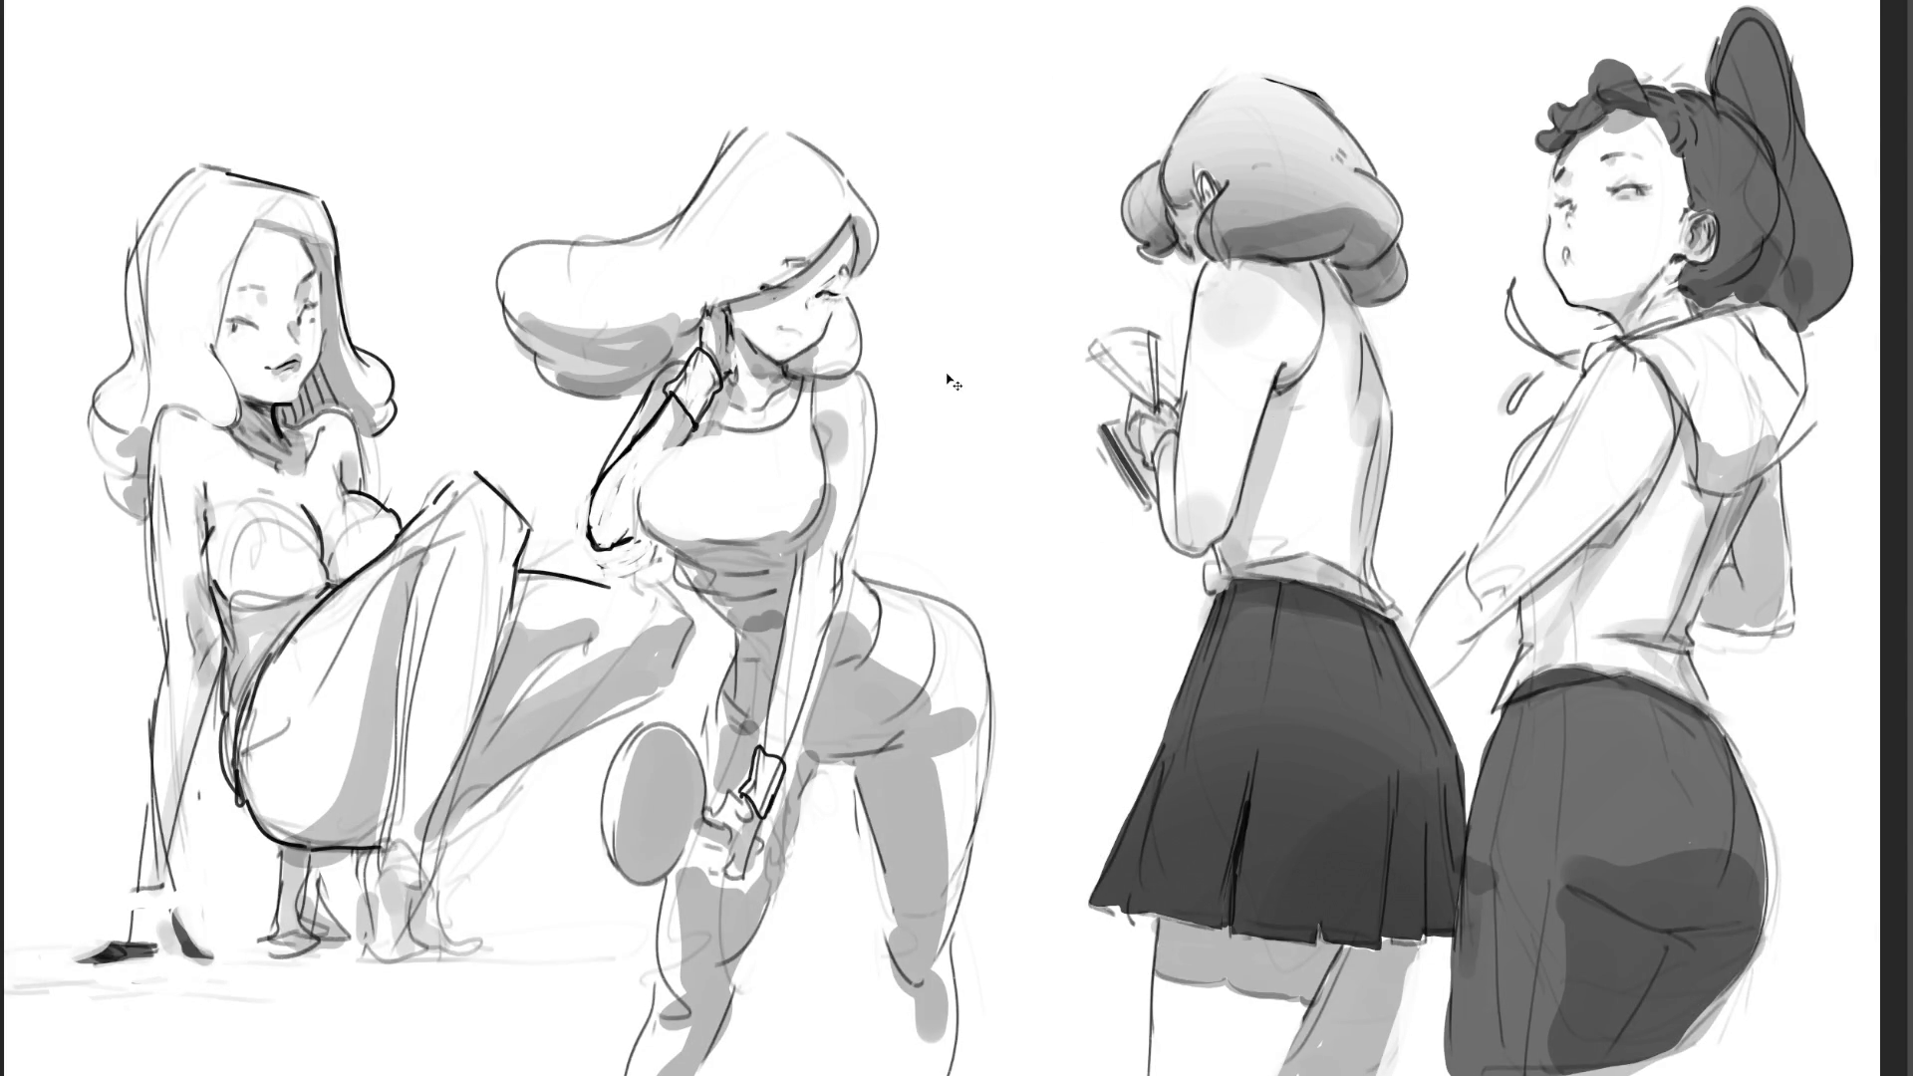
- Skew the drawing's top edge to the left with a free transform and apply it
key("ctrl+t")
left_click_drag(928, 8, 915, 6)
key("Return")
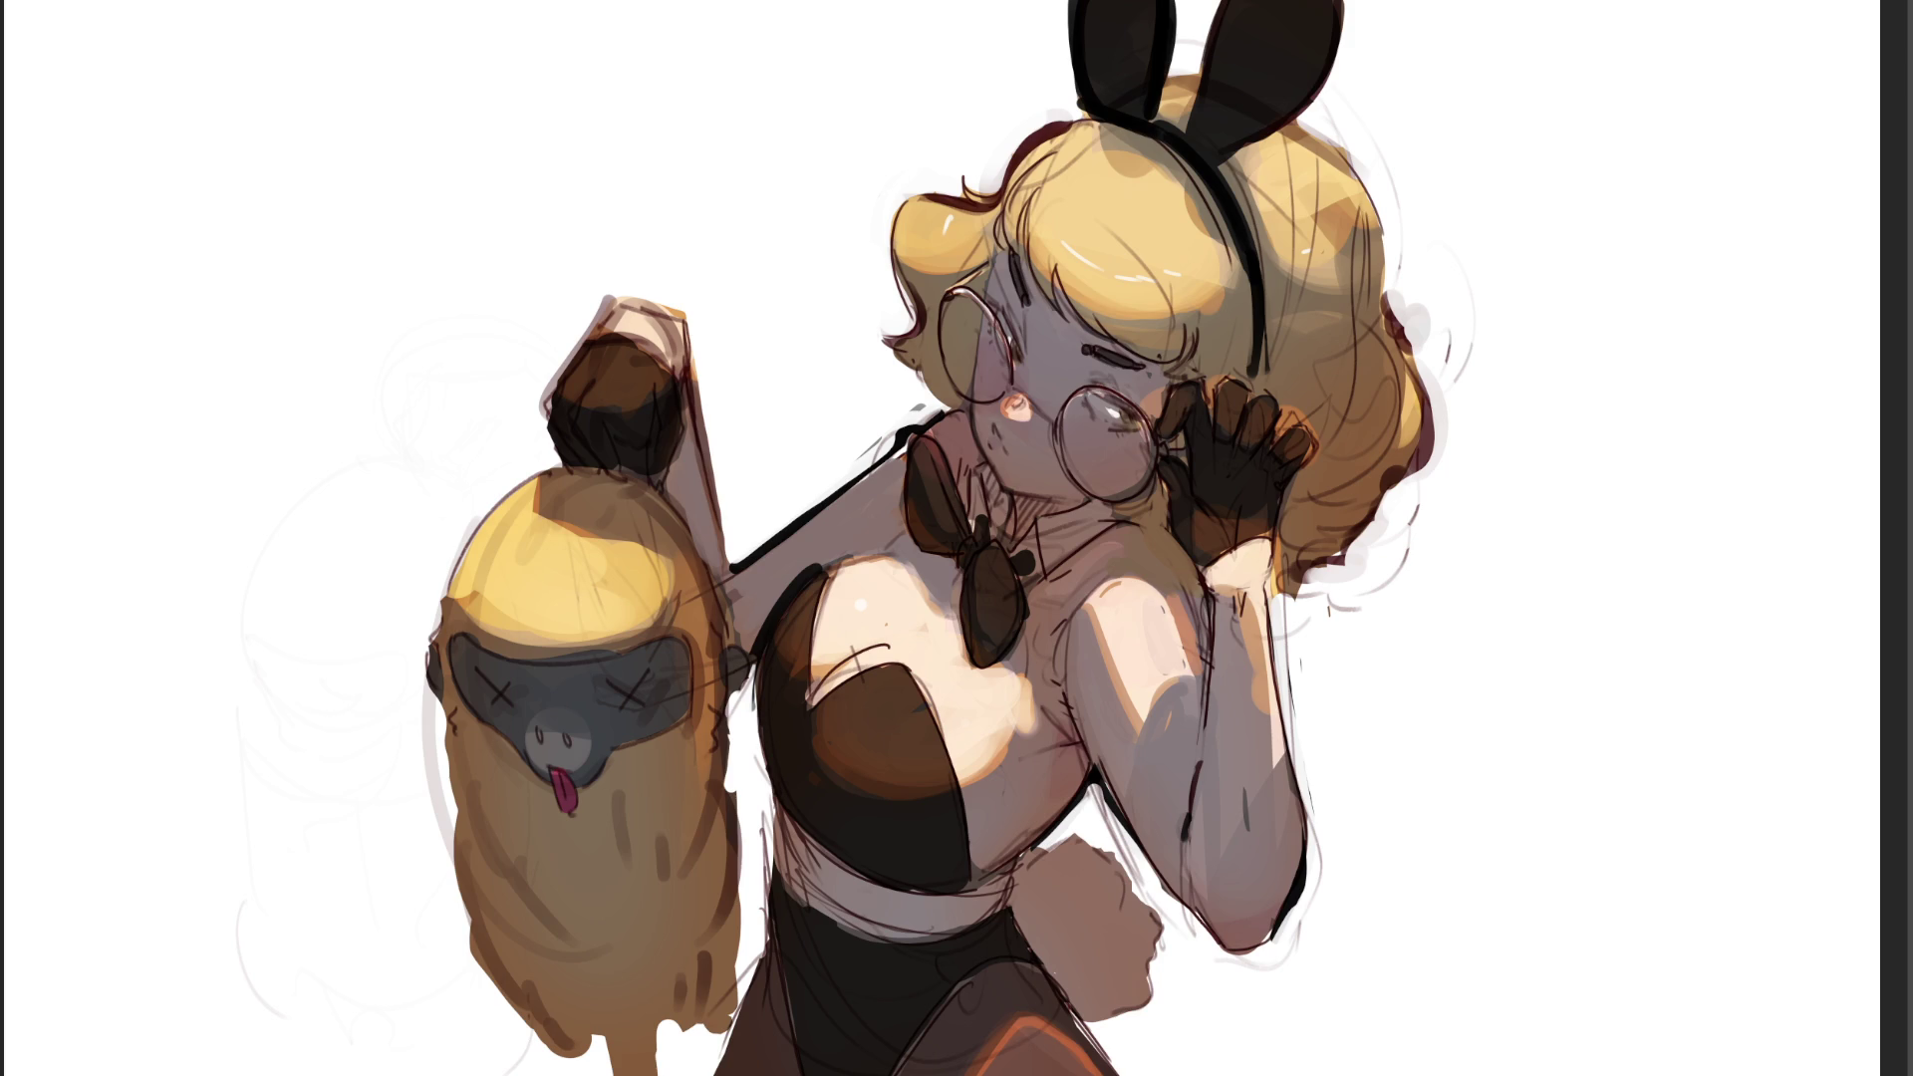
key("bracketleft")
key("bracketleft")
key("bracketleft")
key("bracketleft")
key("bracketleft")
- Erase the grey smudge beside the bunny girl's hair and outline the hair's right edge
mouse_move(1400, 271)
left_mouse_down()
mouse_move(1438, 466)
mouse_move(1379, 554)
mouse_move(1323, 577)
mouse_move(1310, 619)
left_mouse_up()
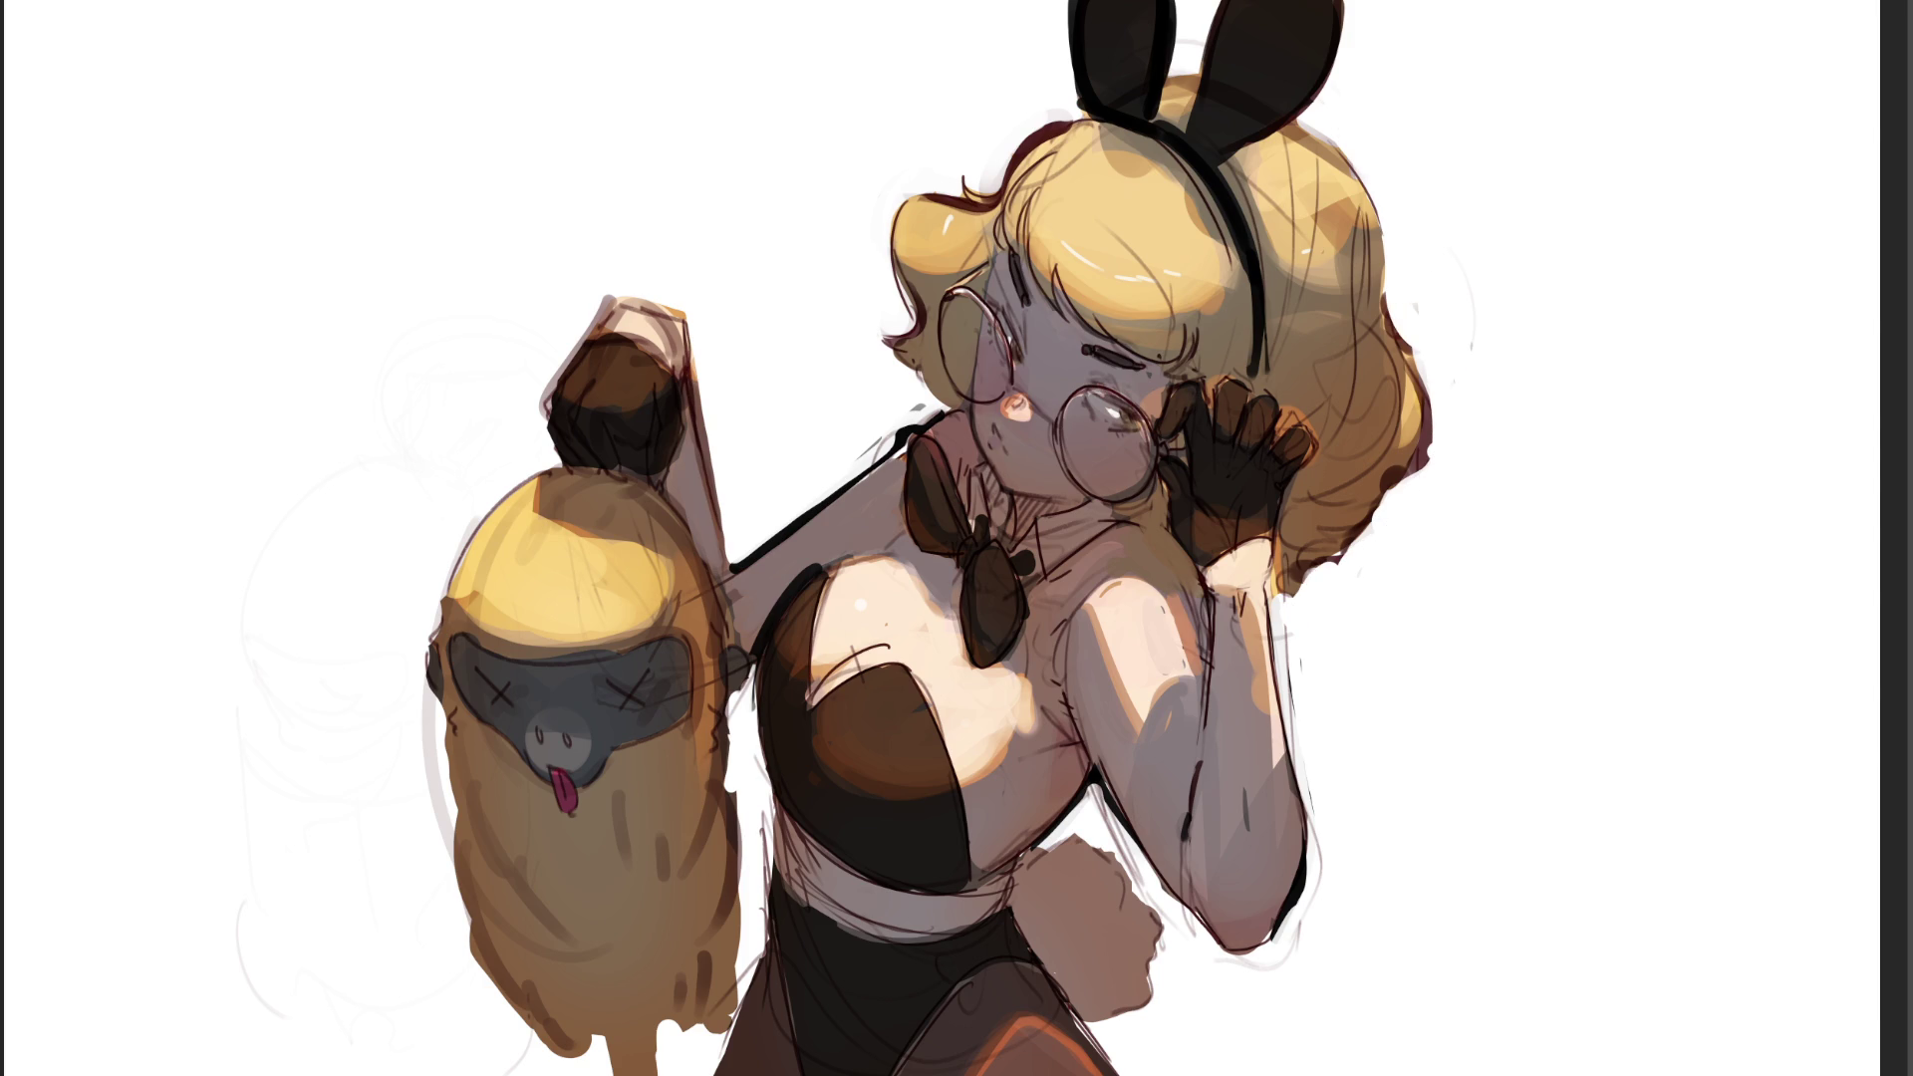
mouse_move(1331, 125)
left_mouse_down()
mouse_move(1390, 309)
mouse_move(1392, 212)
left_mouse_up()
key("ctrl+z")
key("ctrl+z")
mouse_move(1388, 310)
left_mouse_down()
mouse_move(1410, 349)
mouse_move(1443, 348)
mouse_move(1420, 478)
mouse_move(1282, 590)
left_mouse_up()
key("ctrl+z")
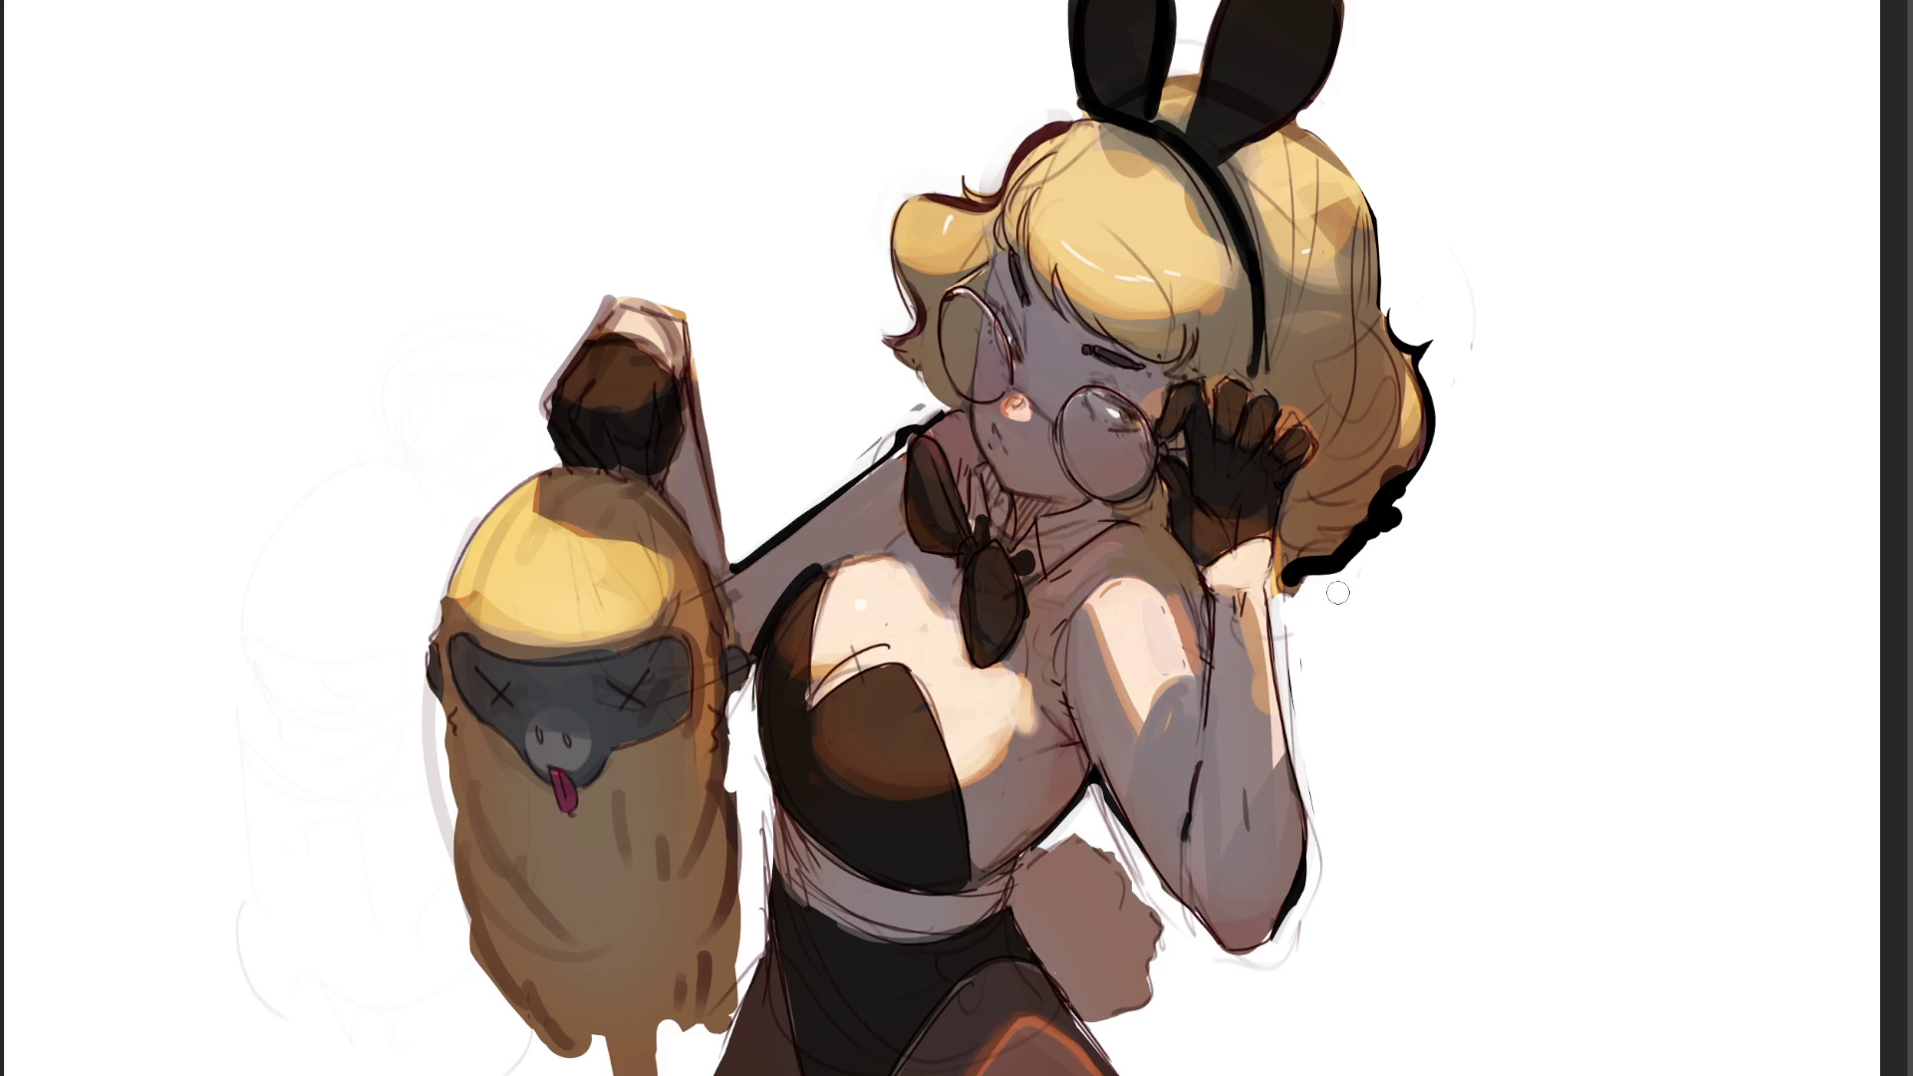
left_click_drag(1386, 519, 1405, 500)
left_click(1275, 588)
- Outline the raised arm, armpit and forearm, whiten the gap, and ink the chest and strap edges
mouse_move(1276, 588)
left_mouse_down()
mouse_move(1308, 832)
mouse_move(1281, 932)
left_mouse_up()
mouse_move(1288, 584)
left_mouse_down()
mouse_move(1319, 847)
mouse_move(1286, 947)
left_mouse_up()
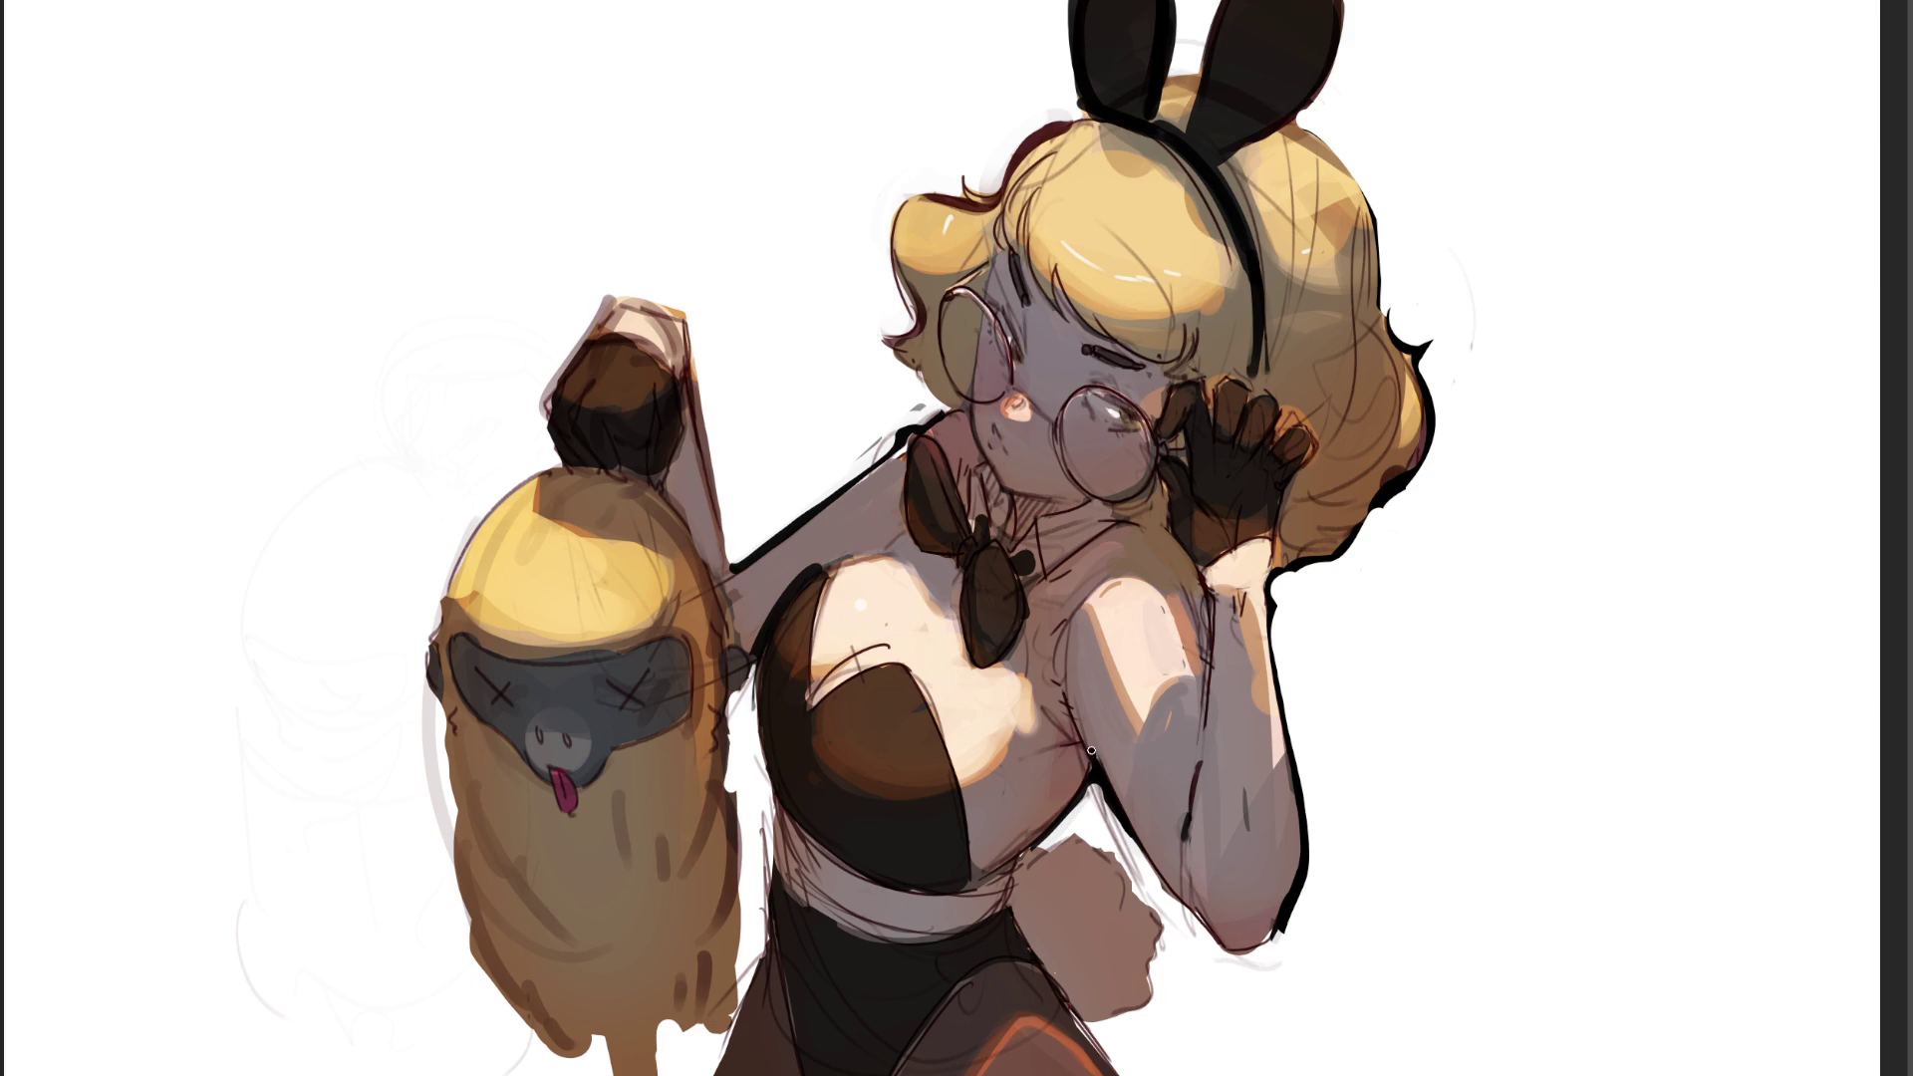
left_click_drag(1089, 759, 1078, 723)
left_click_drag(1126, 820, 1196, 918)
mouse_move(1109, 805)
left_mouse_down()
mouse_move(1166, 915)
mouse_move(1178, 893)
left_mouse_up()
mouse_move(1056, 837)
left_mouse_down()
mouse_move(1096, 792)
mouse_move(1125, 834)
left_mouse_up()
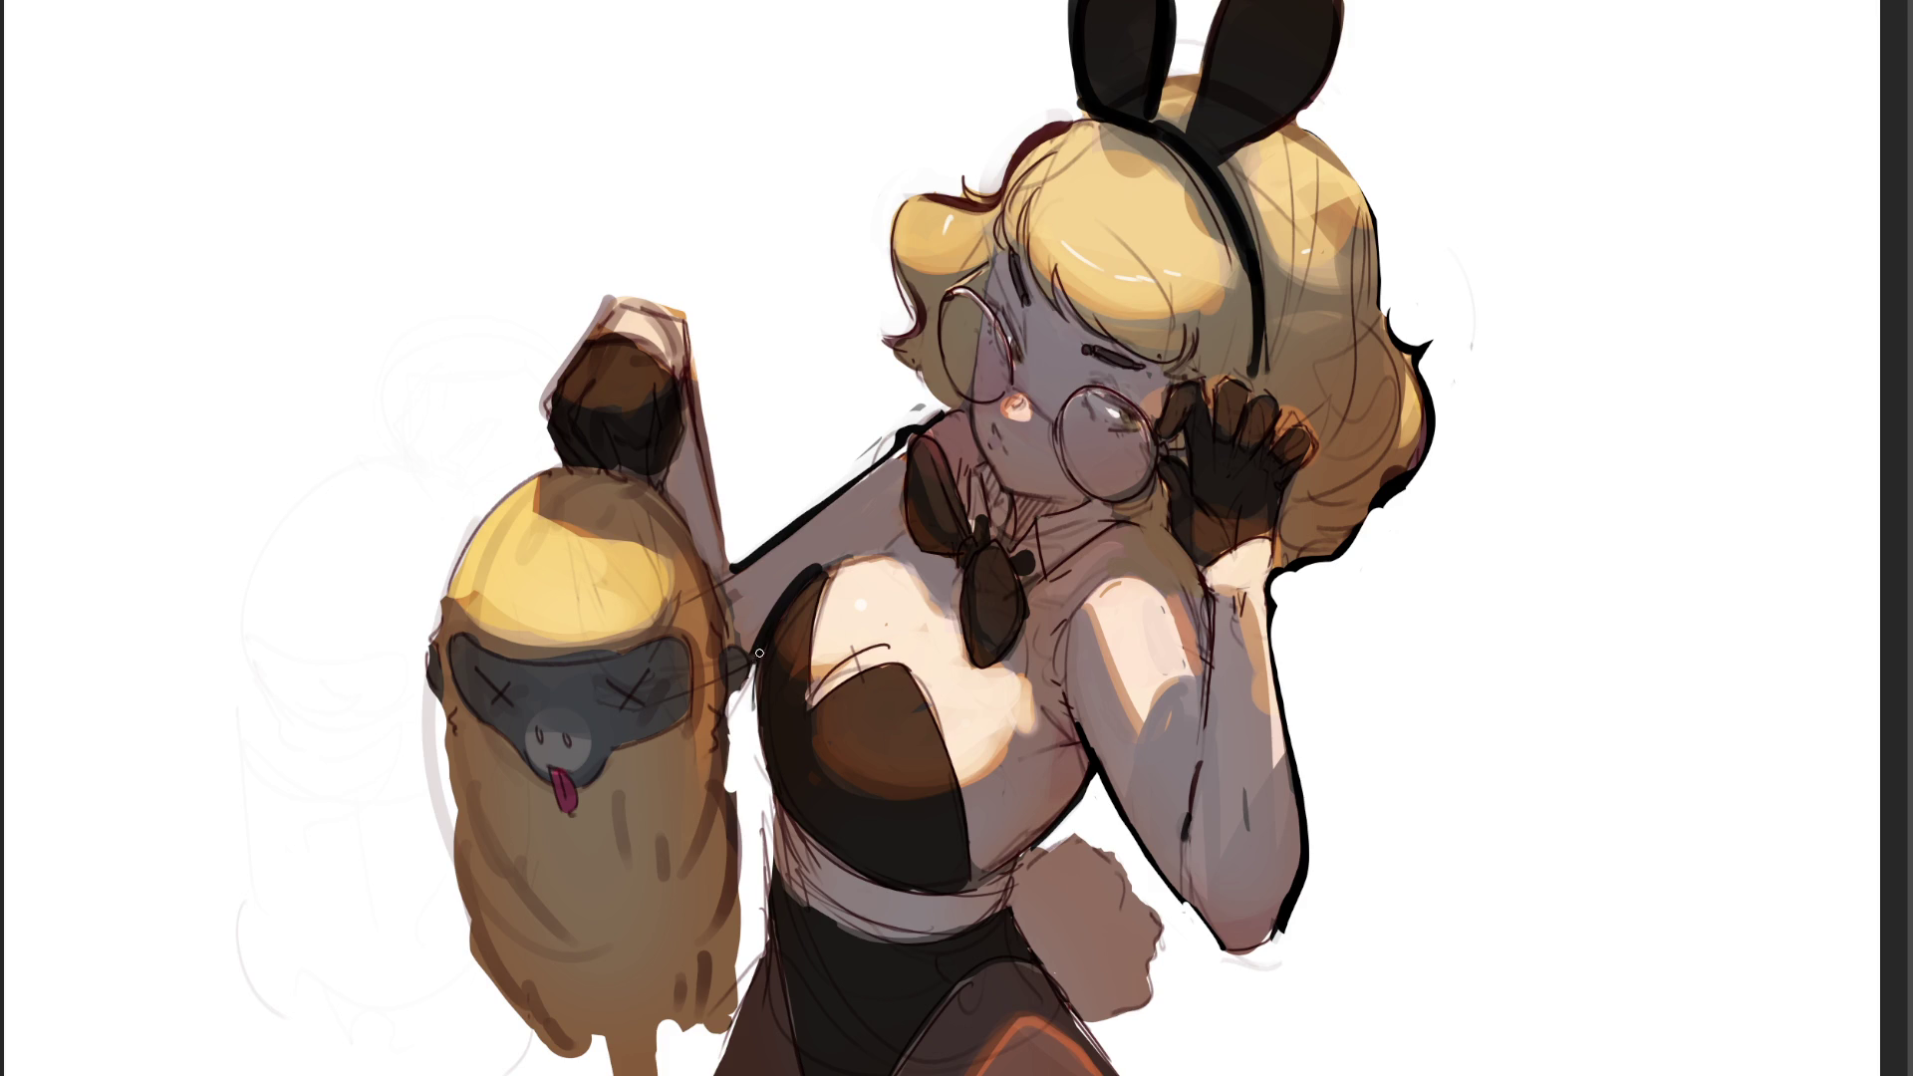
left_click_drag(757, 656, 772, 801)
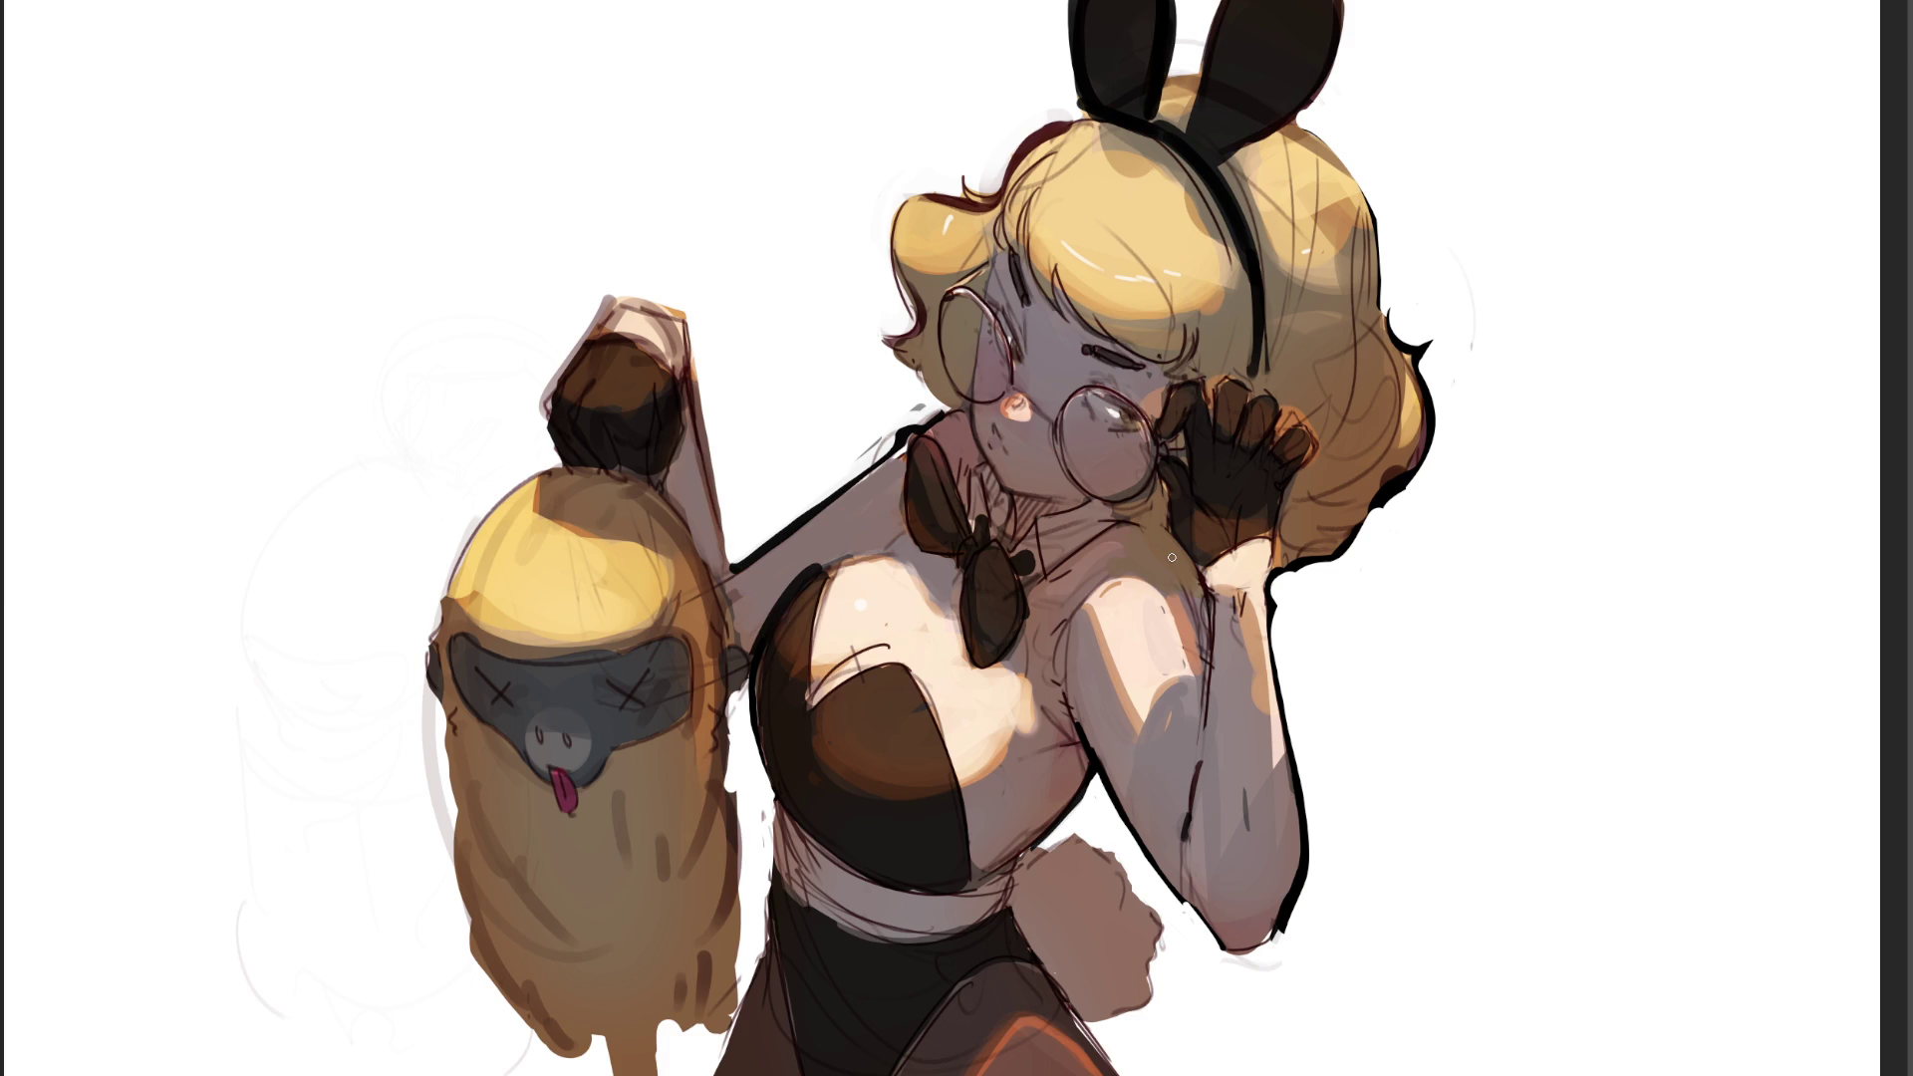
left_click_drag(687, 319, 728, 543)
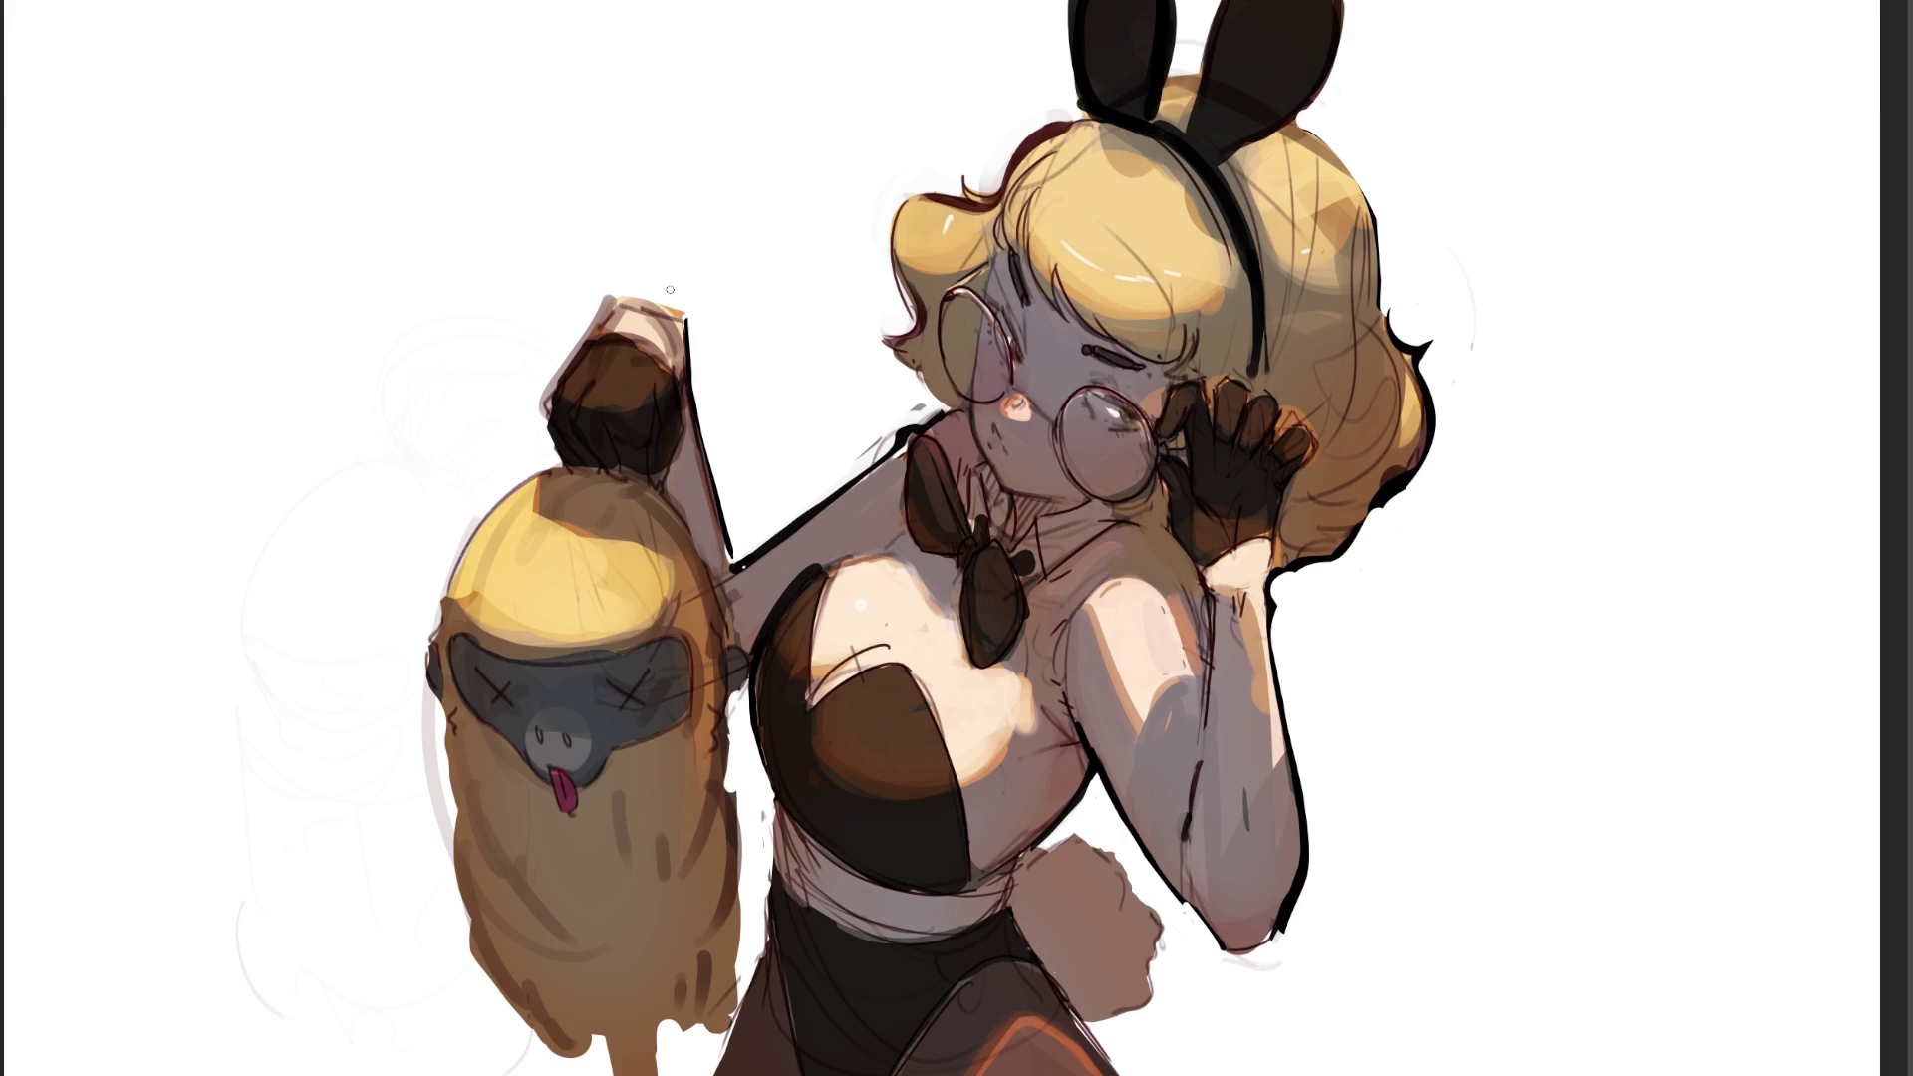
- Reinforce the outlines of the backpack strap, hand, hair top, shoulder and arm down to the elbow
mouse_move(609, 300)
left_mouse_down()
mouse_move(688, 334)
mouse_move(577, 348)
mouse_move(538, 423)
left_mouse_up()
mouse_move(610, 299)
left_mouse_down()
mouse_move(544, 391)
mouse_move(652, 303)
left_mouse_up()
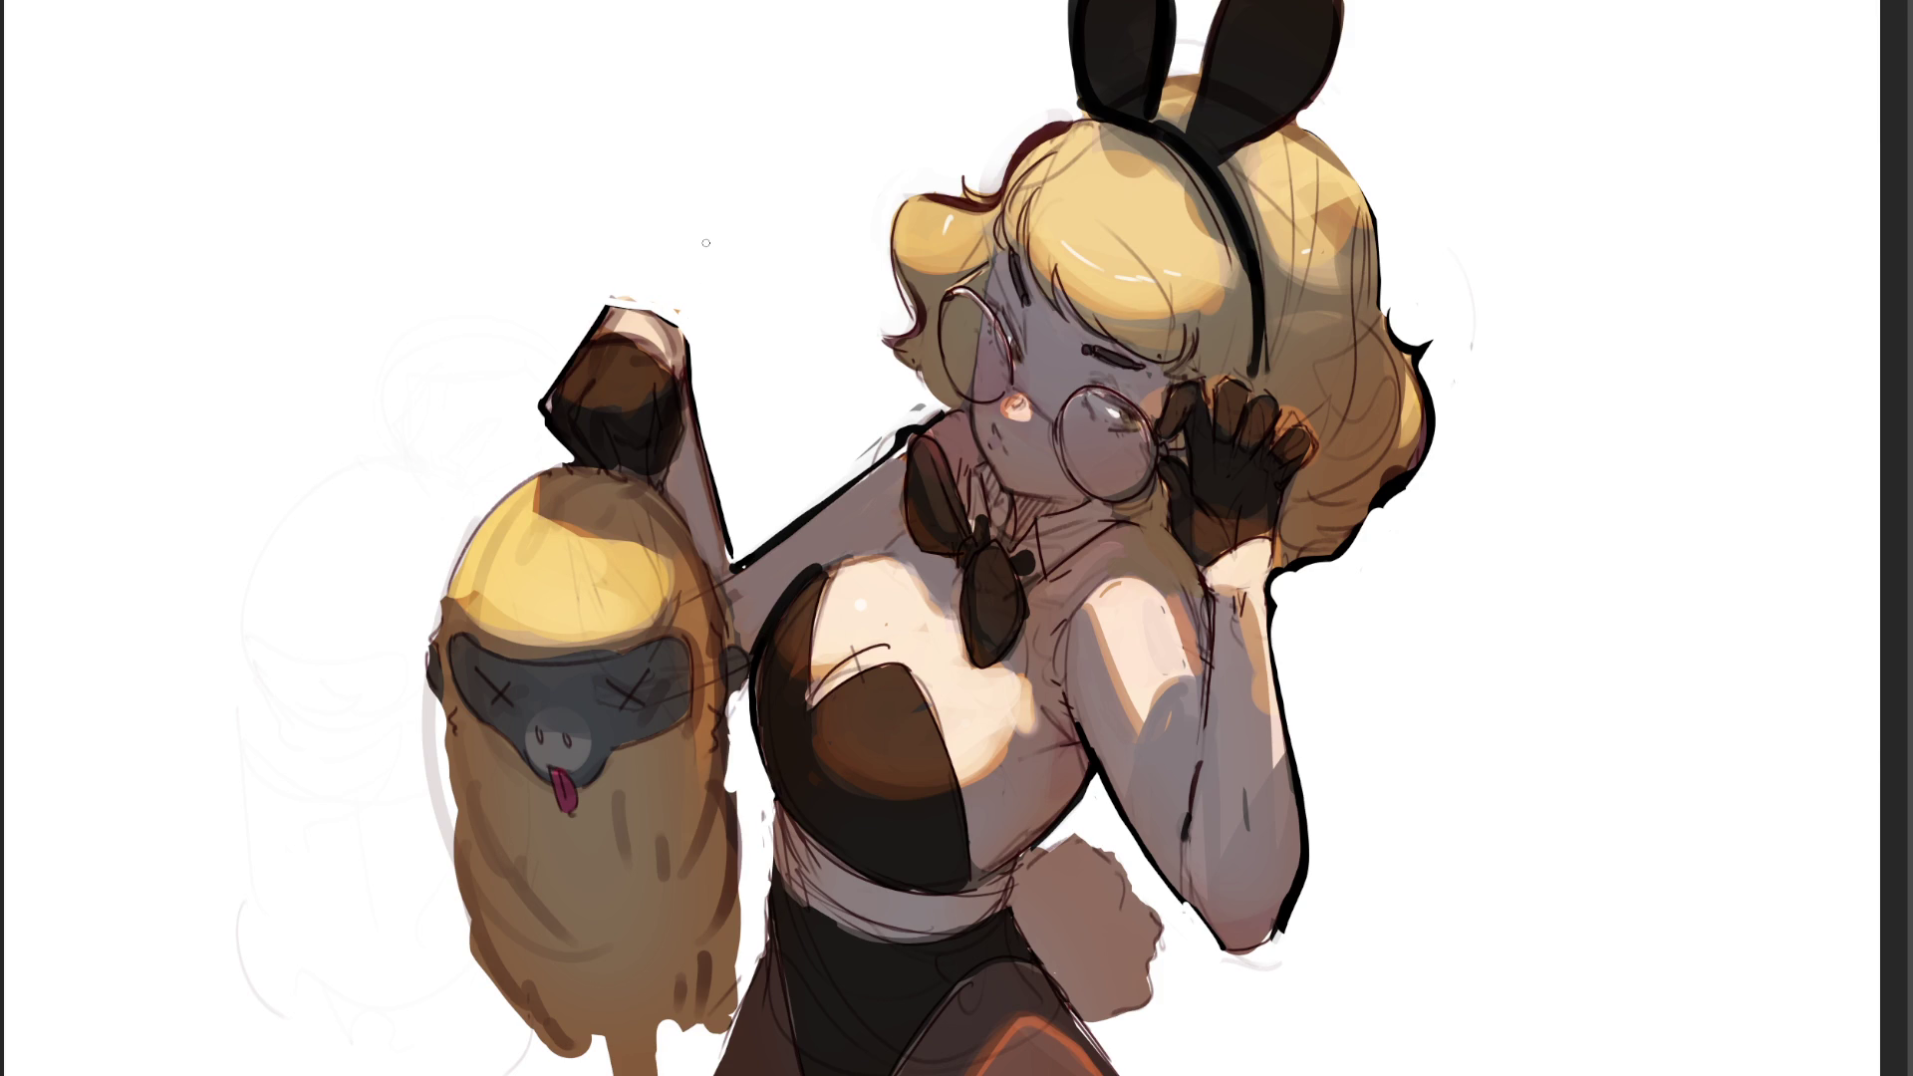
mouse_move(966, 177)
left_mouse_down()
mouse_move(1002, 204)
mouse_move(1071, 111)
left_mouse_up()
key("ctrl+z")
key("ctrl+z")
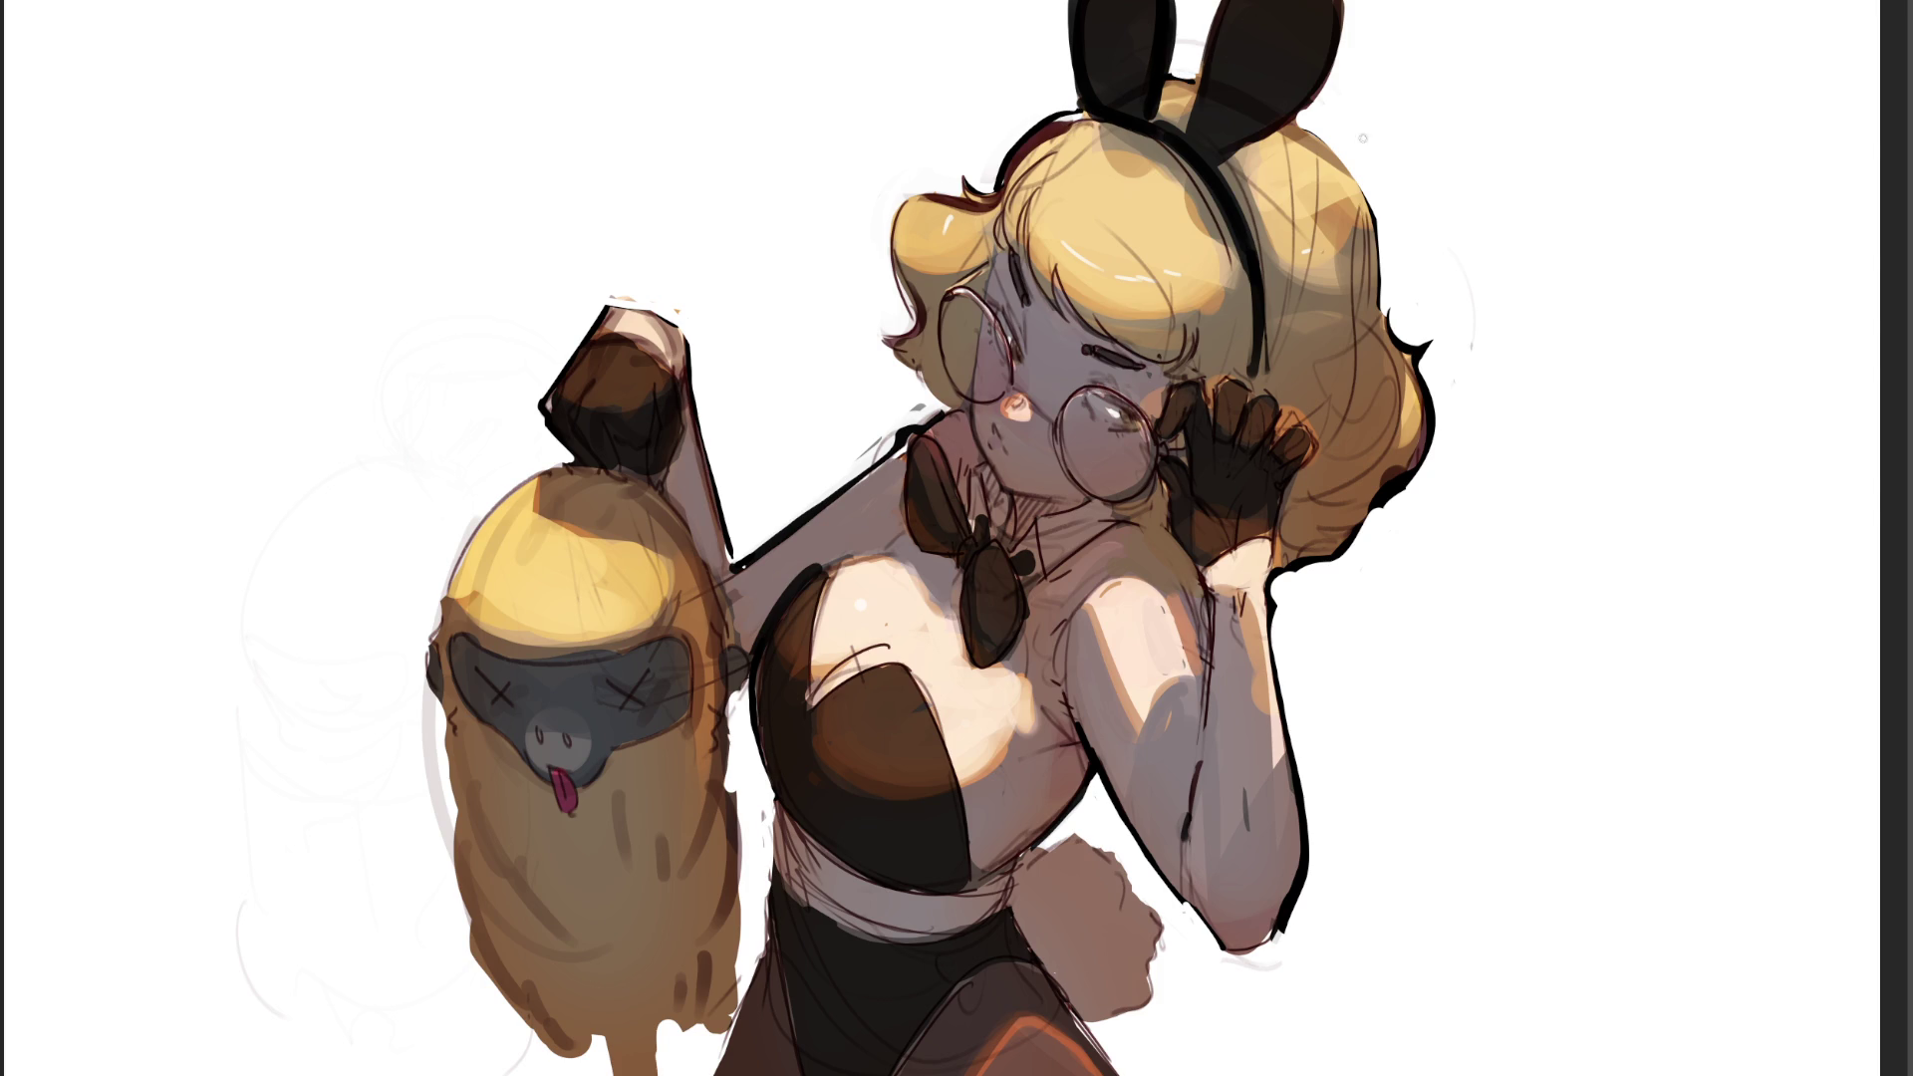
left_click_drag(1295, 123, 1346, 161)
mouse_move(899, 436)
left_mouse_down()
mouse_move(737, 568)
mouse_move(851, 482)
left_mouse_up()
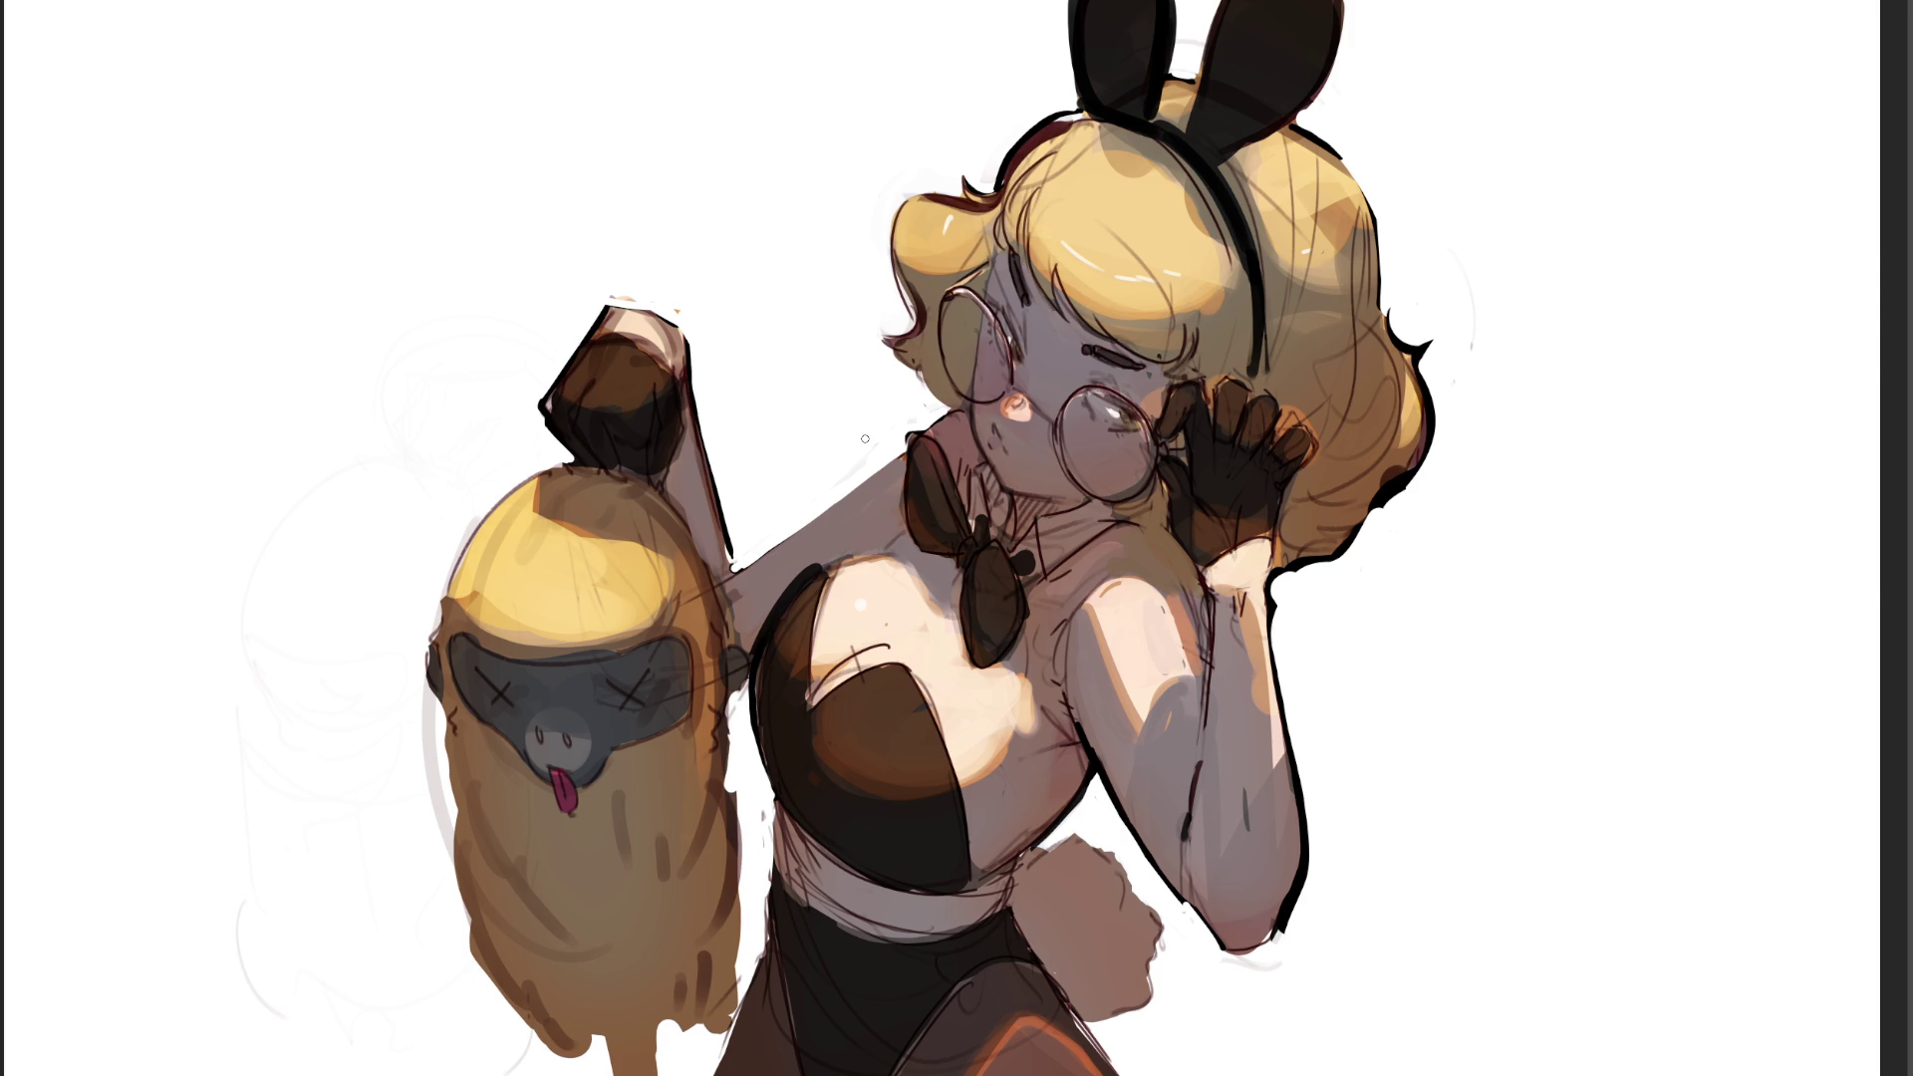
mouse_move(734, 548)
left_mouse_down()
mouse_move(745, 609)
mouse_move(767, 548)
left_mouse_up()
left_click_drag(1182, 900, 1245, 959)
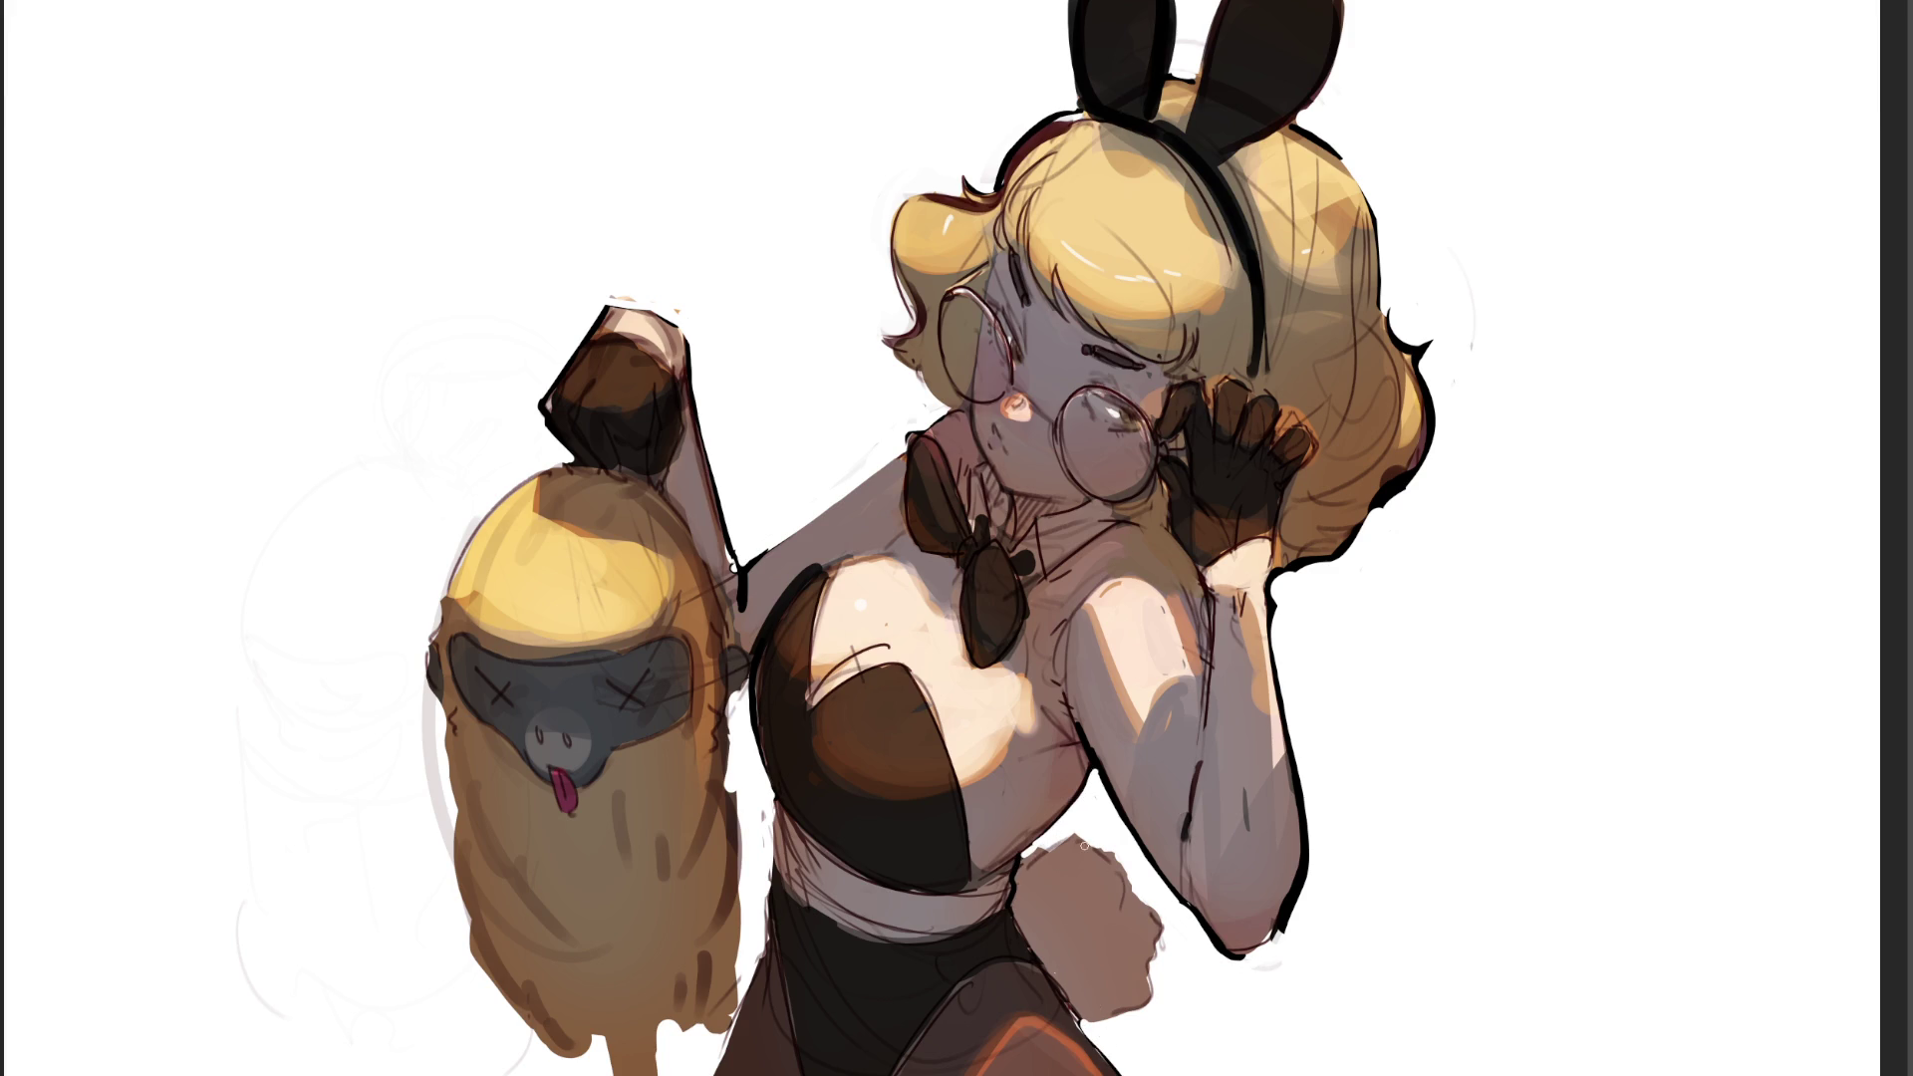
- Darken the bodysuit's left edge with a dark stroke and soften it with a lighter pass
mouse_move(773, 880)
left_mouse_down()
mouse_move(746, 1013)
mouse_move(708, 1075)
left_mouse_up()
left_click_drag(762, 888, 718, 1035)
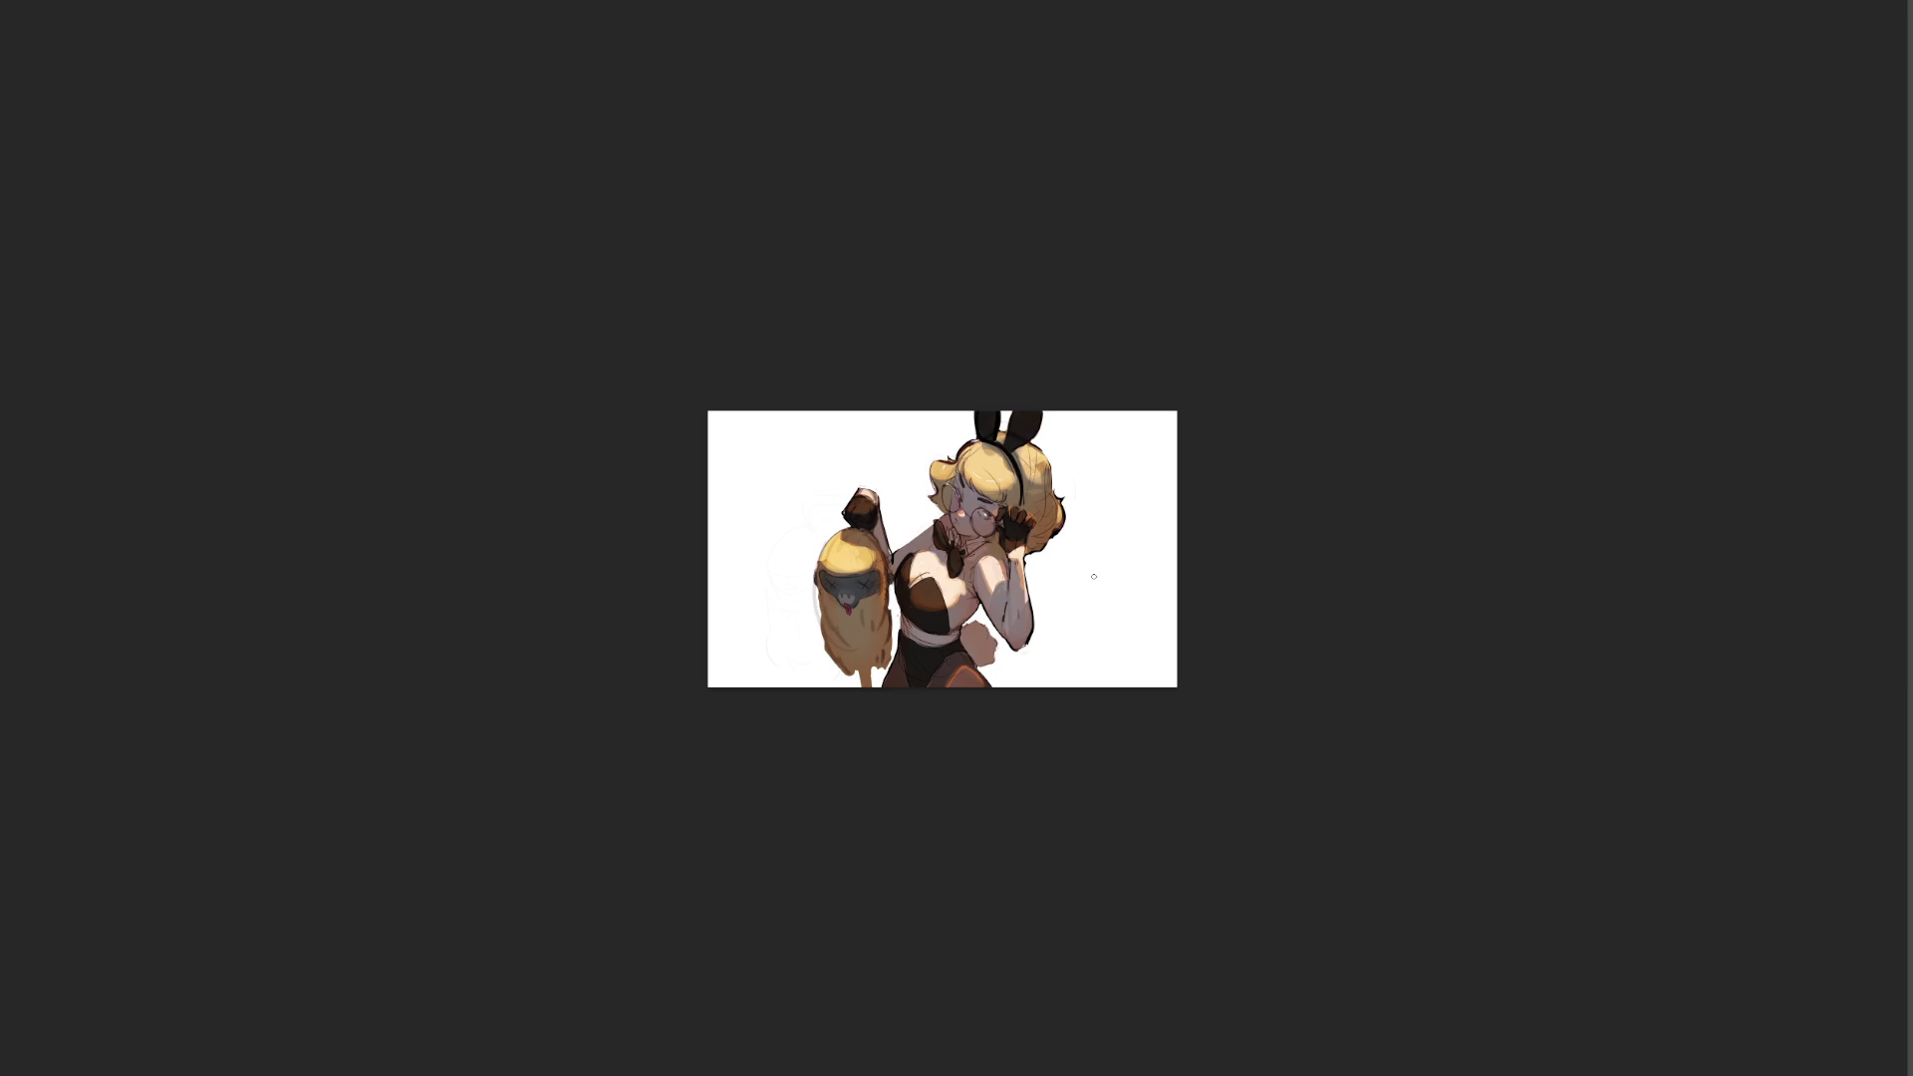
key("bracketright")
key("bracketright")
key("bracketright")
- Wash the figure teal-green, then pink and yellow, comparing both versions via undo and redo
mouse_move(1093, 627)
left_mouse_down()
mouse_move(773, 564)
mouse_move(1125, 658)
mouse_move(948, 726)
mouse_move(942, 568)
left_mouse_up()
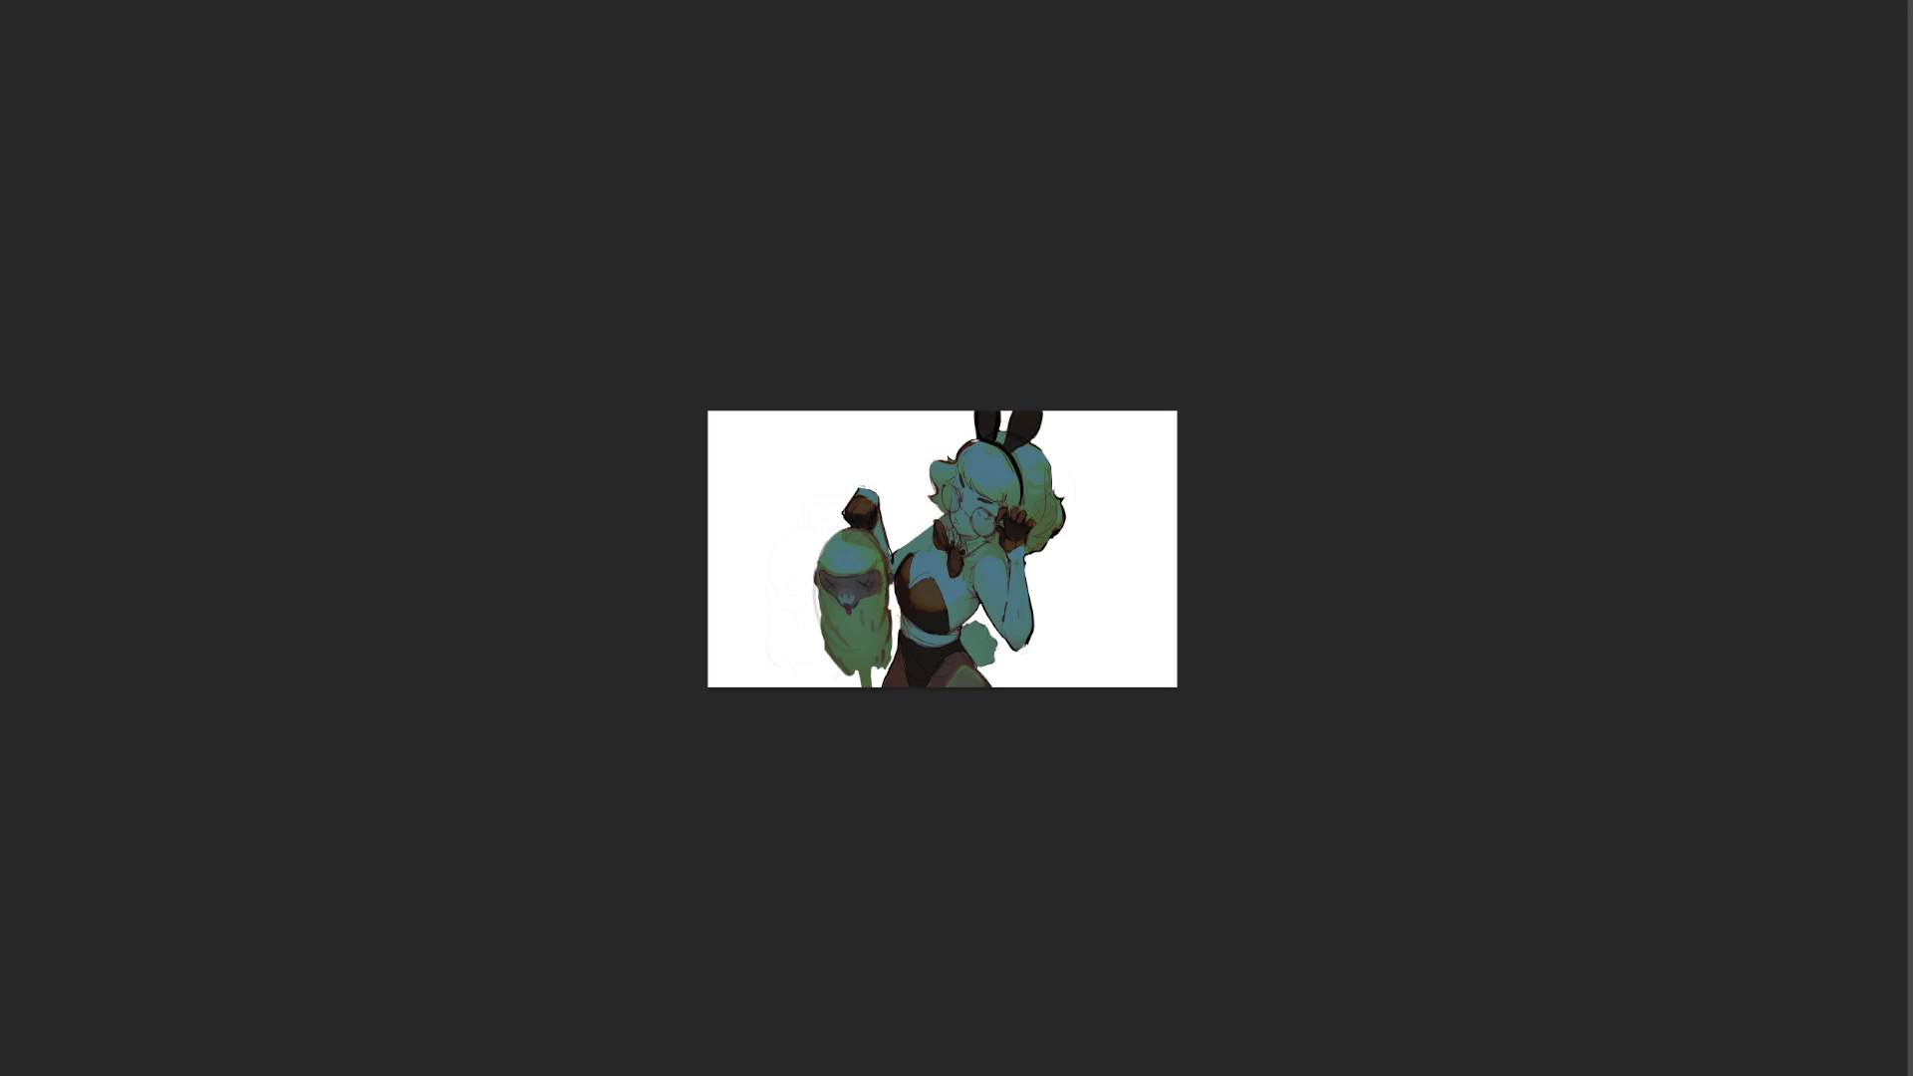
mouse_move(1264, 500)
left_mouse_down()
mouse_move(1016, 594)
mouse_move(1025, 611)
left_mouse_up()
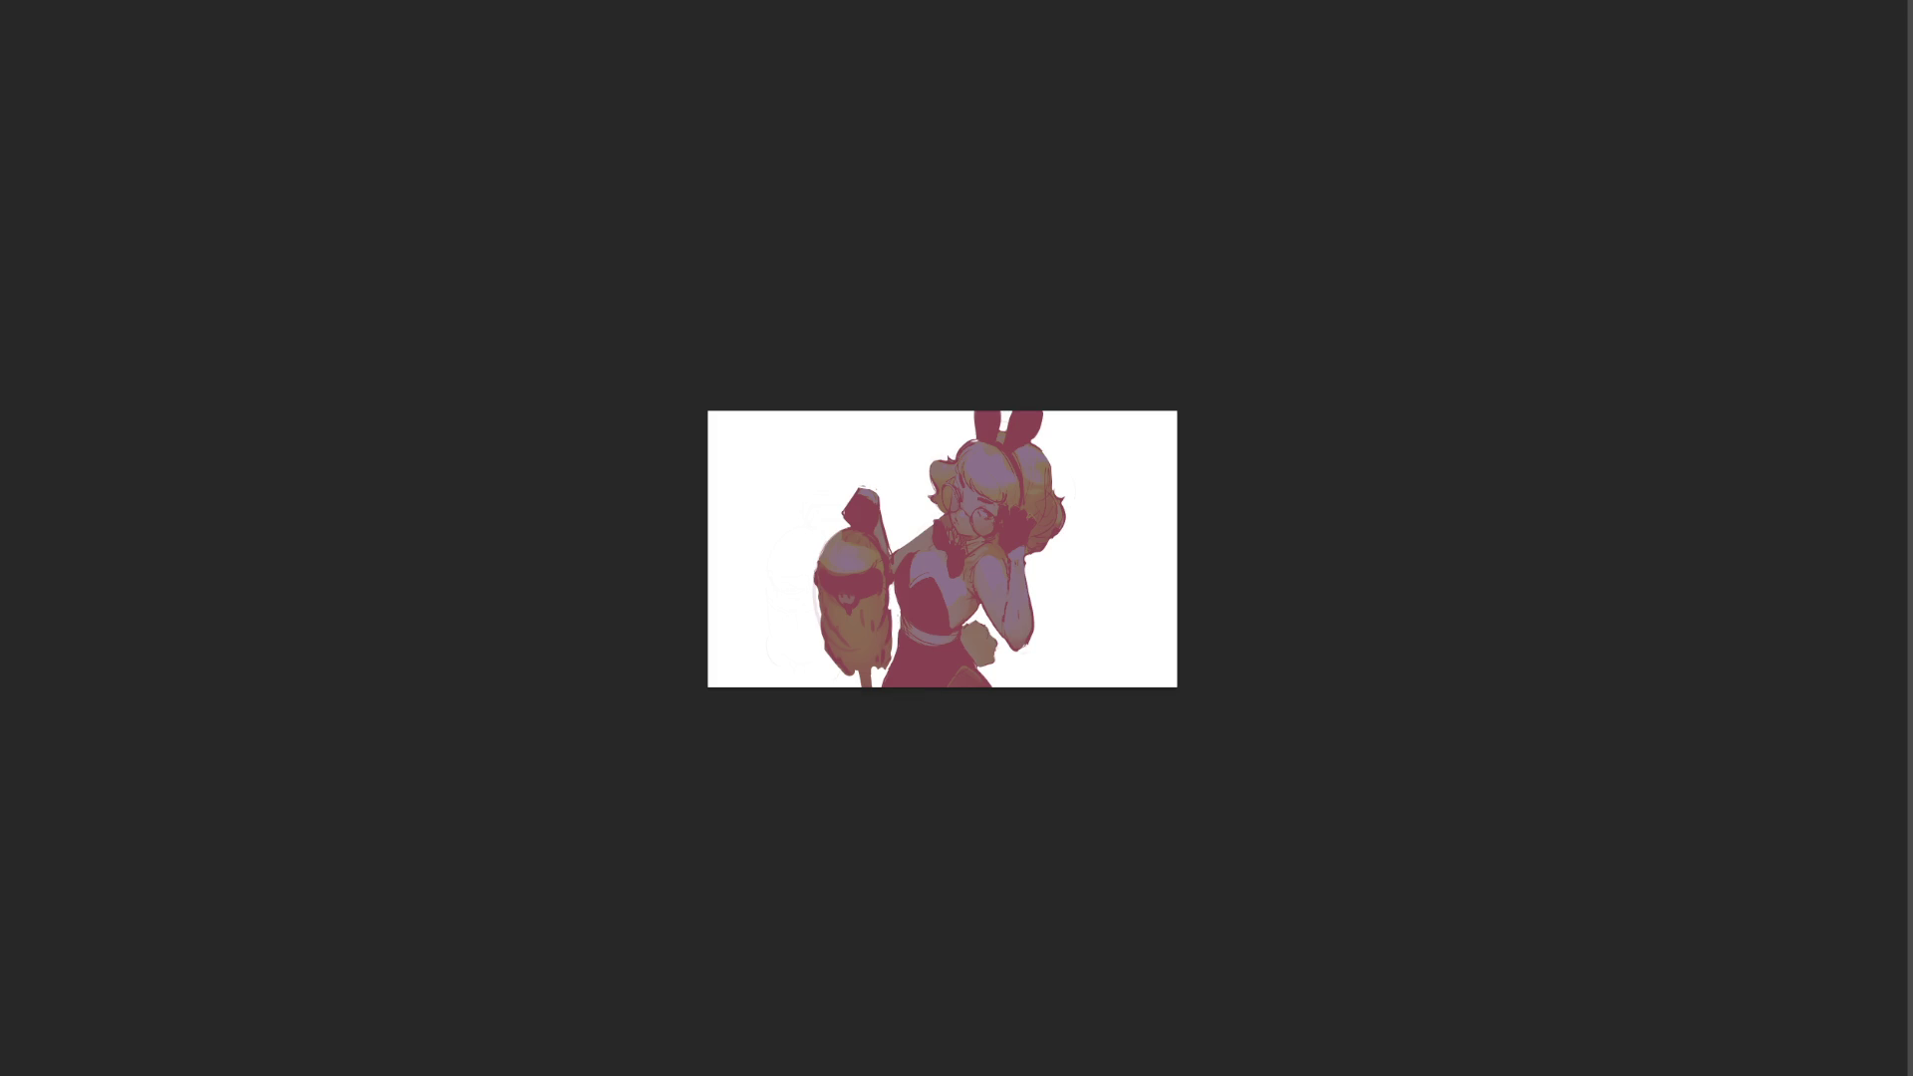
key("ctrl+z")
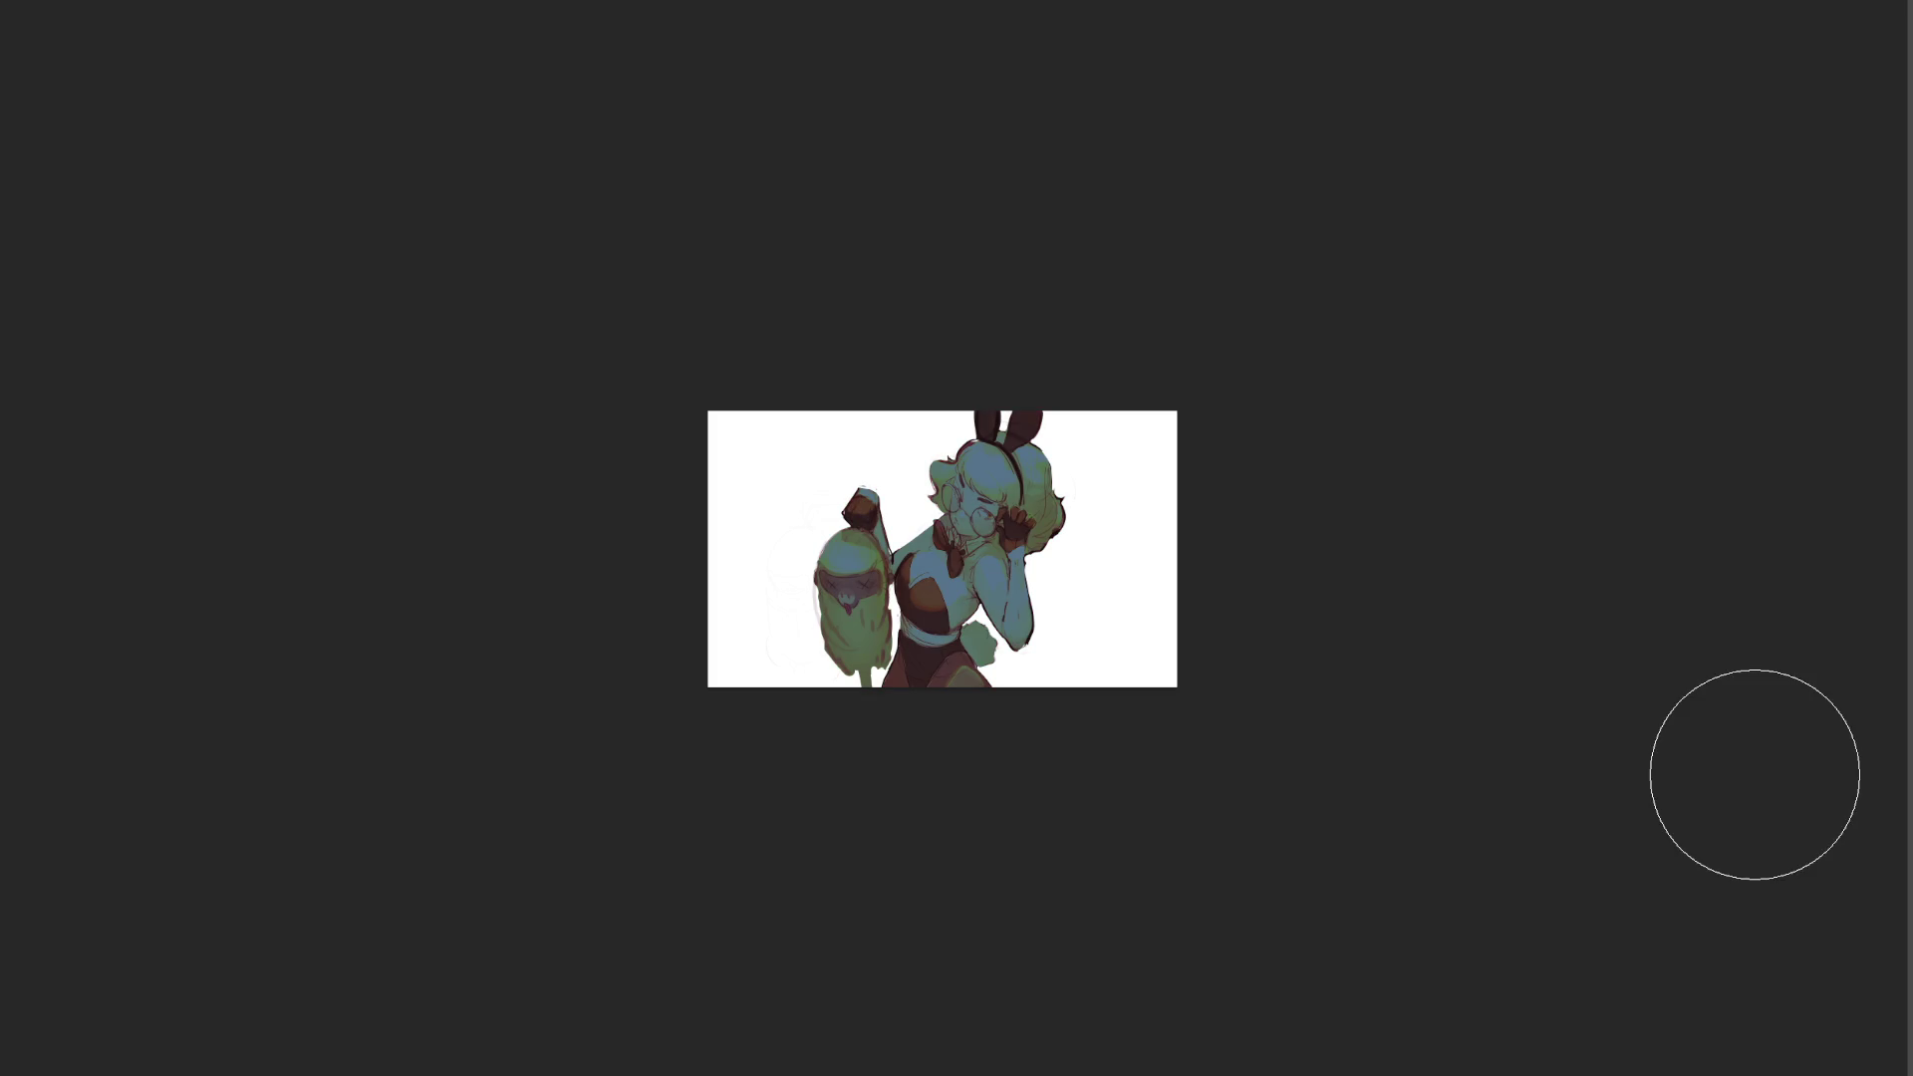
key("ctrl+shift+z")
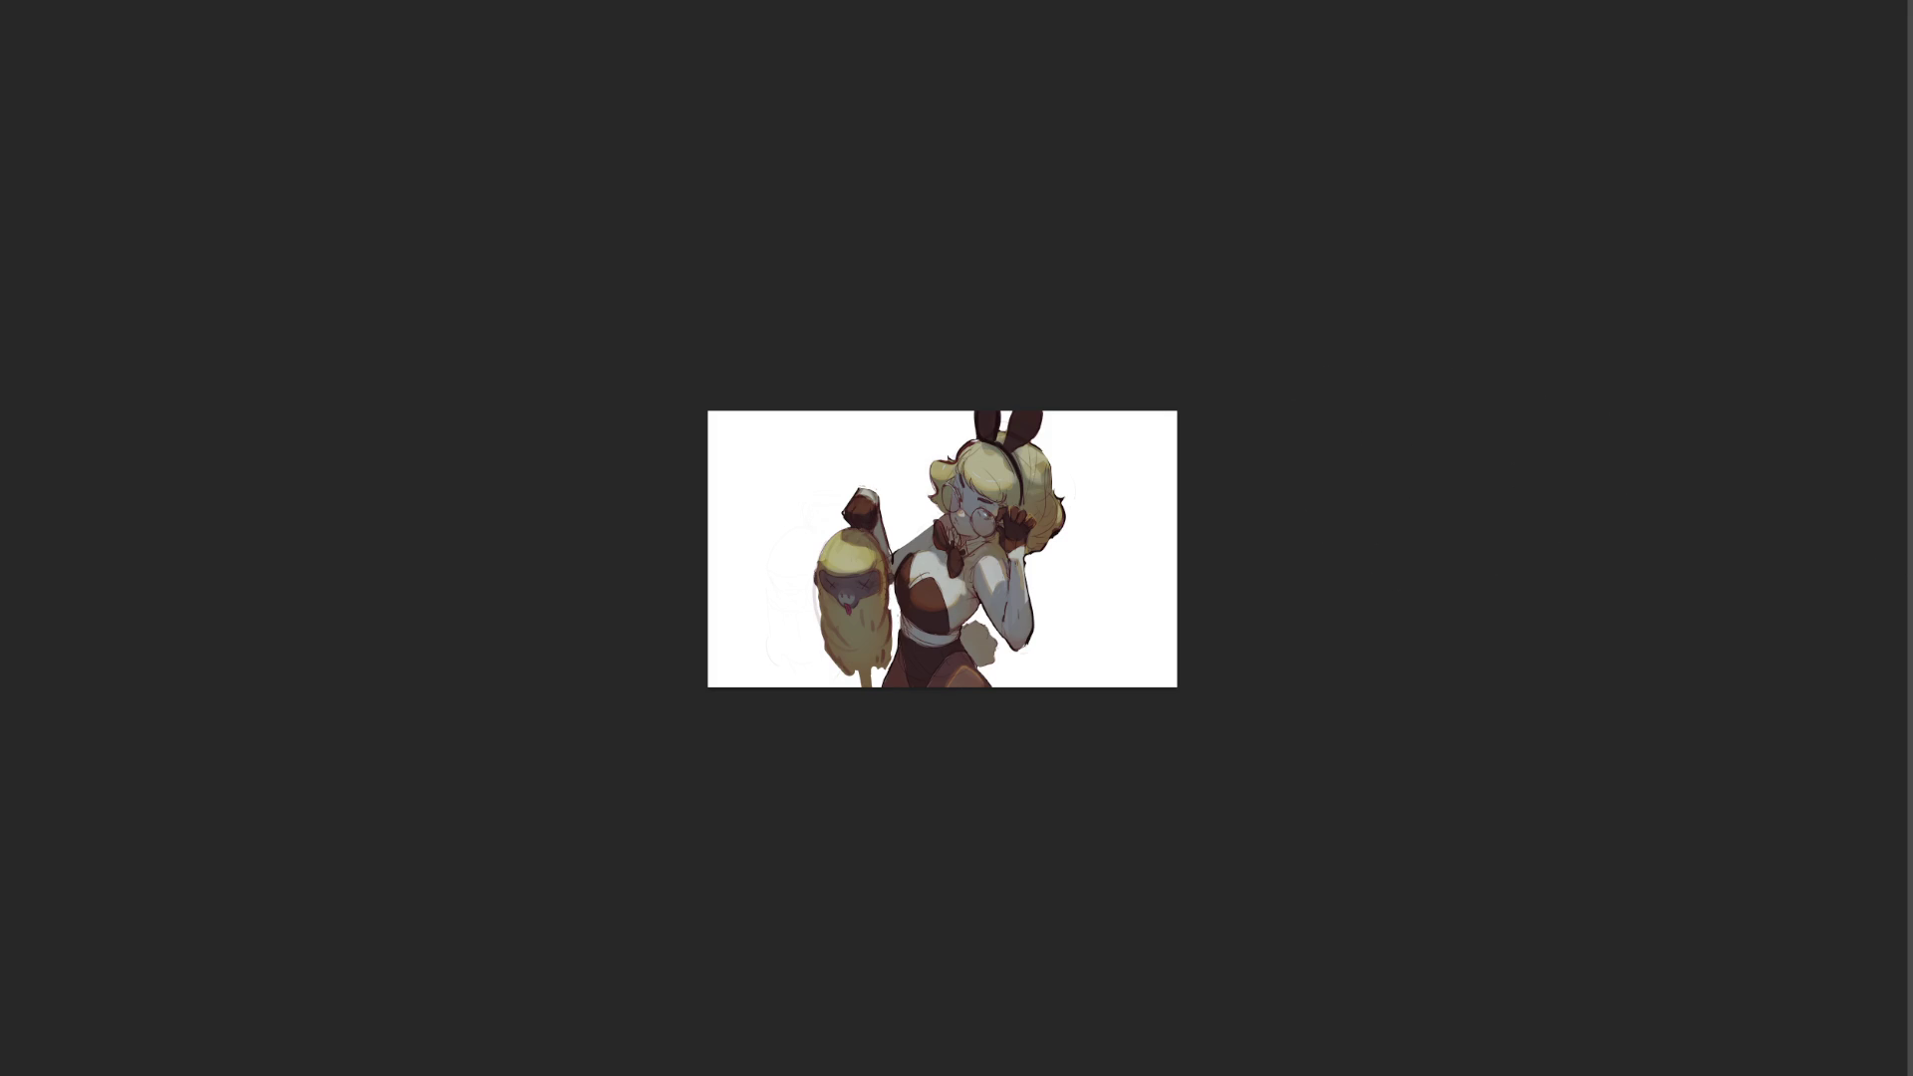
- Discard a green-teal tint, try pink-purple, then settle on a warm yellow-green wash
left_click_drag(1203, 337, 1080, 385)
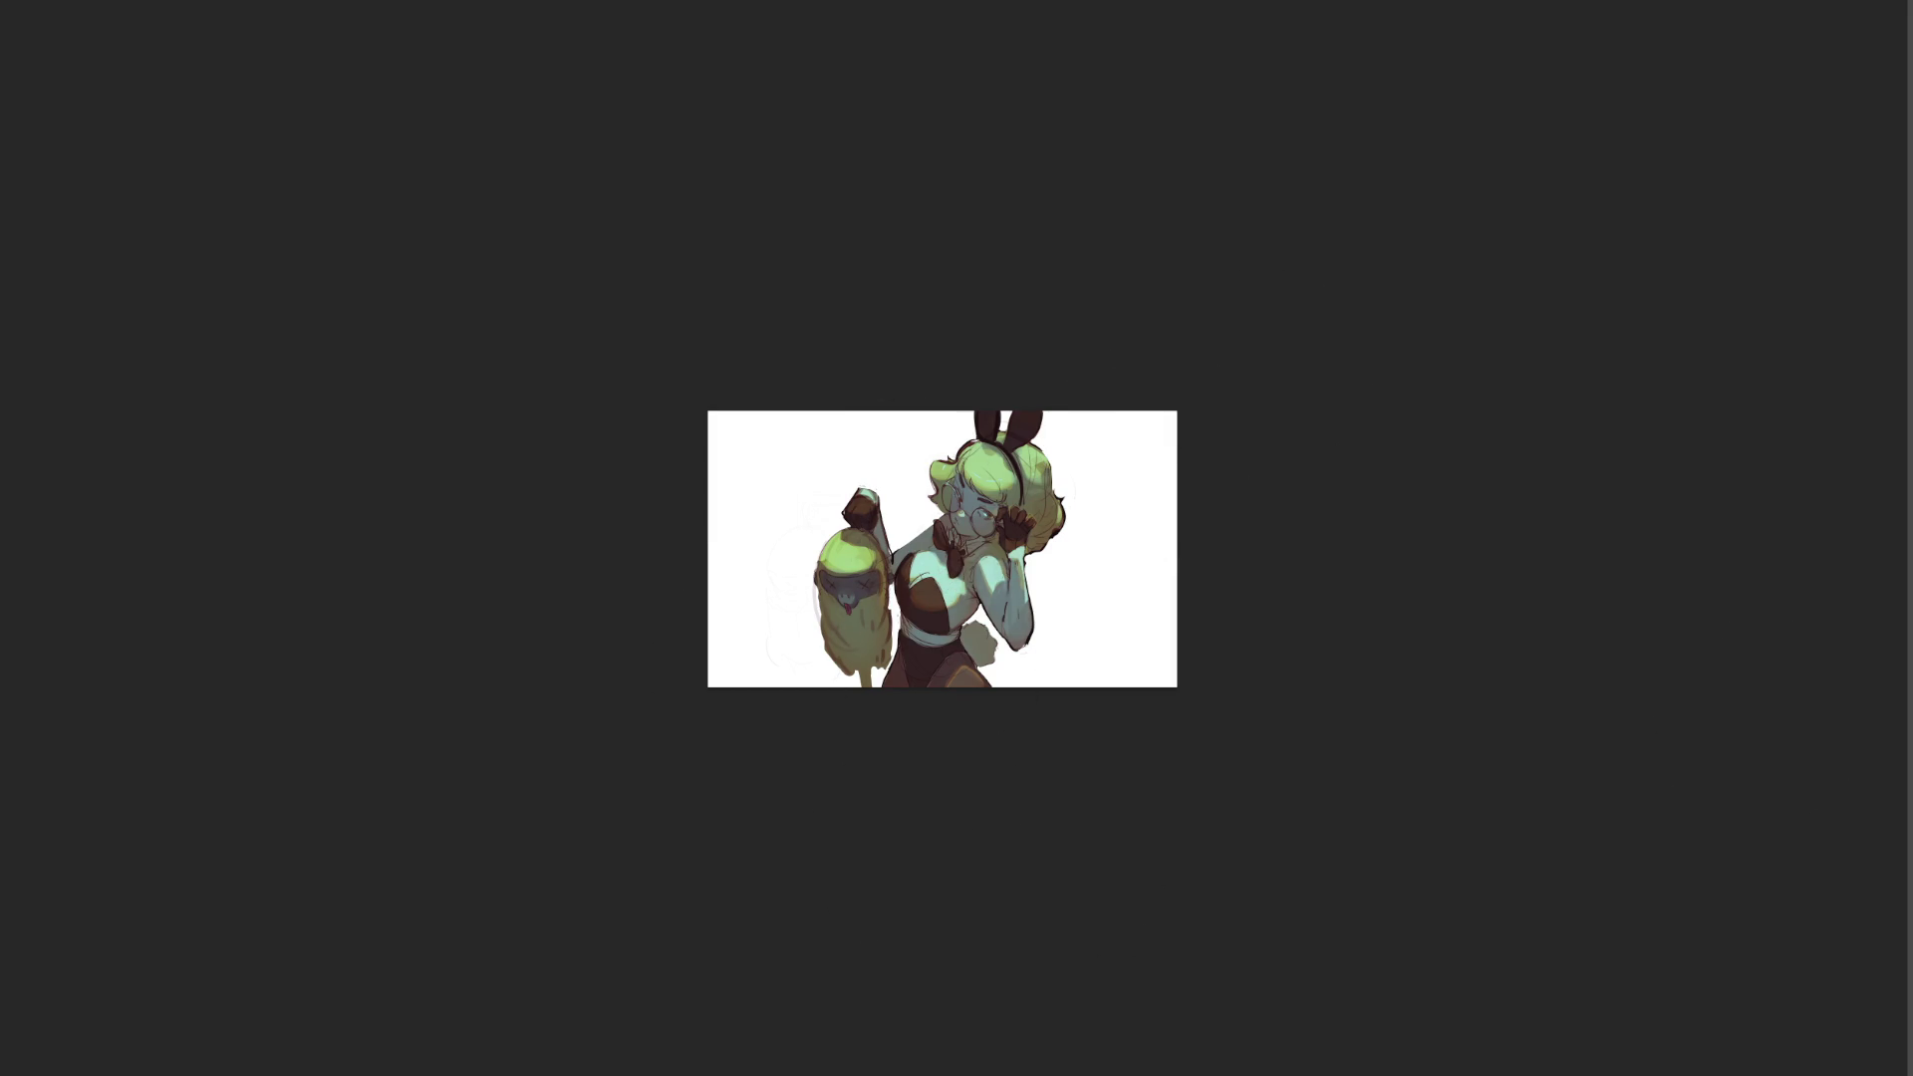
key("ctrl+z")
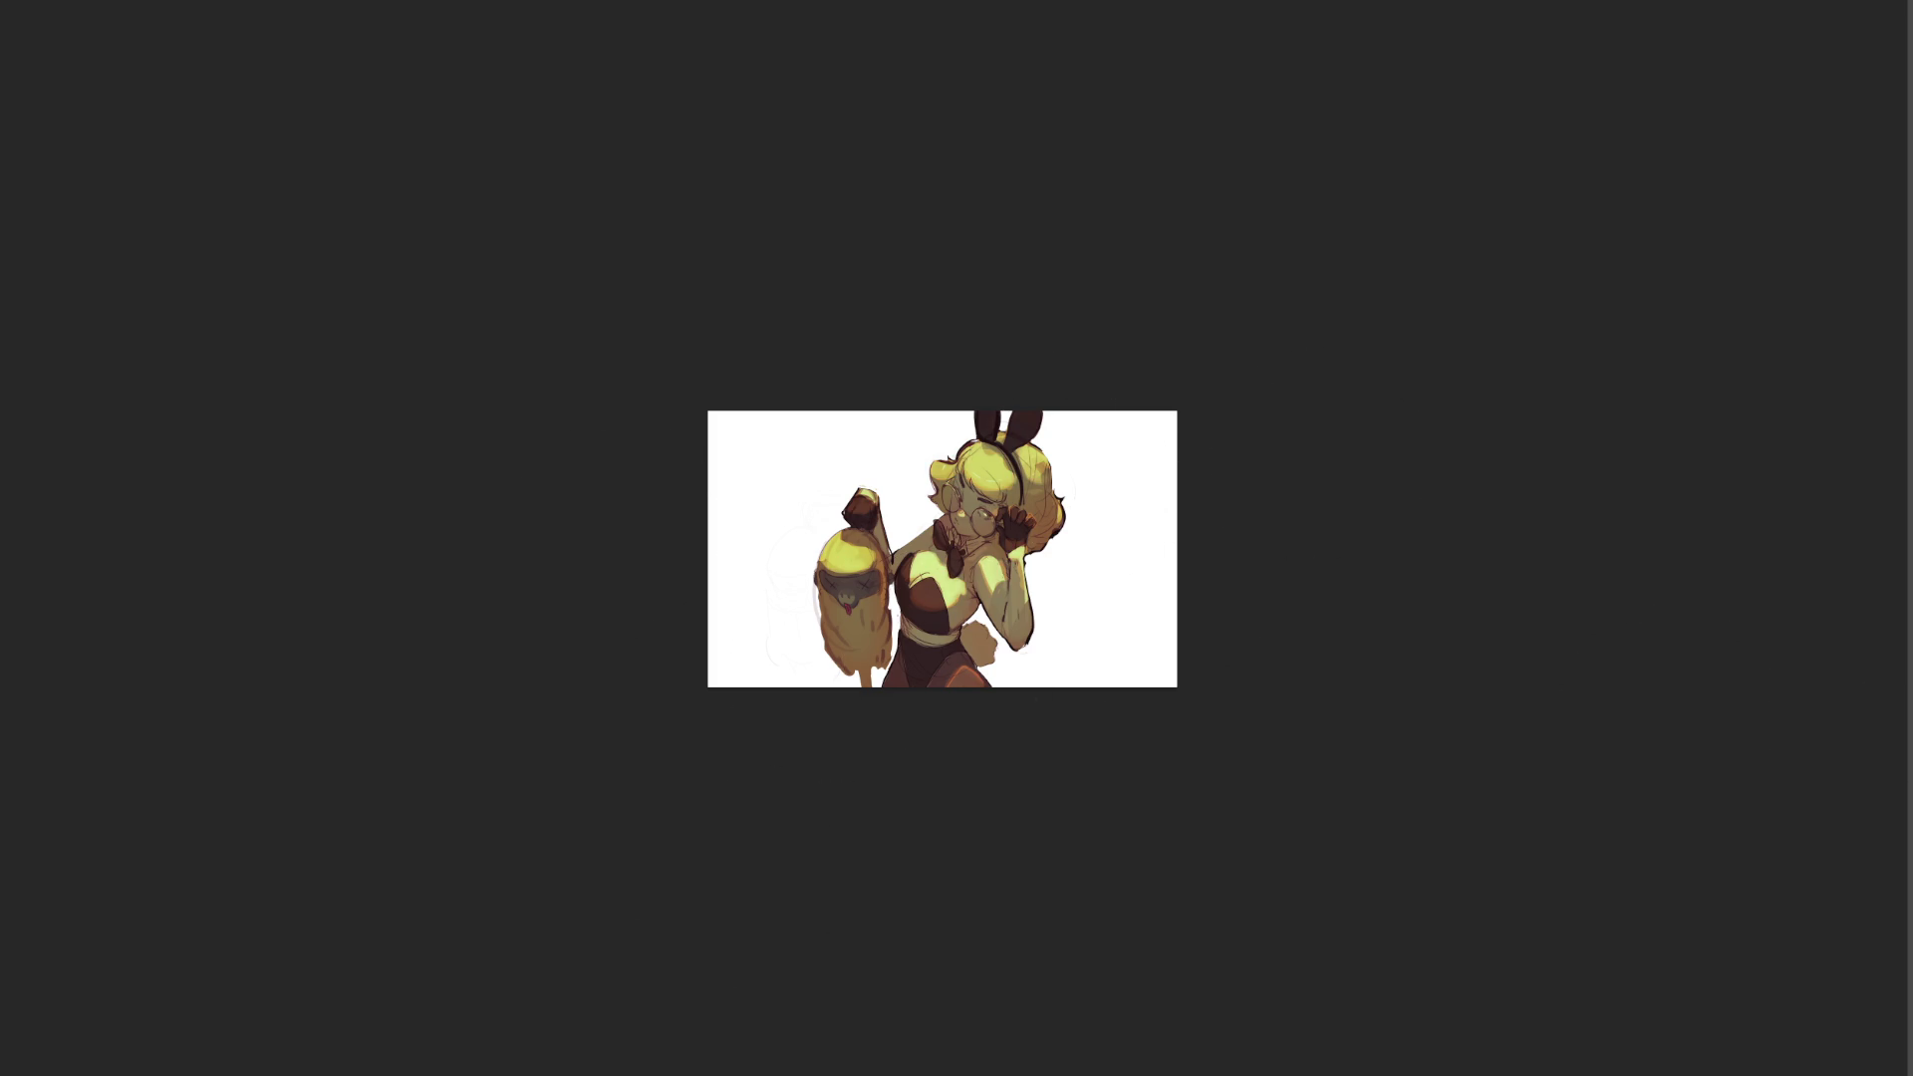
mouse_move(956, 468)
left_mouse_down()
mouse_move(1025, 472)
mouse_move(1285, 611)
left_mouse_up()
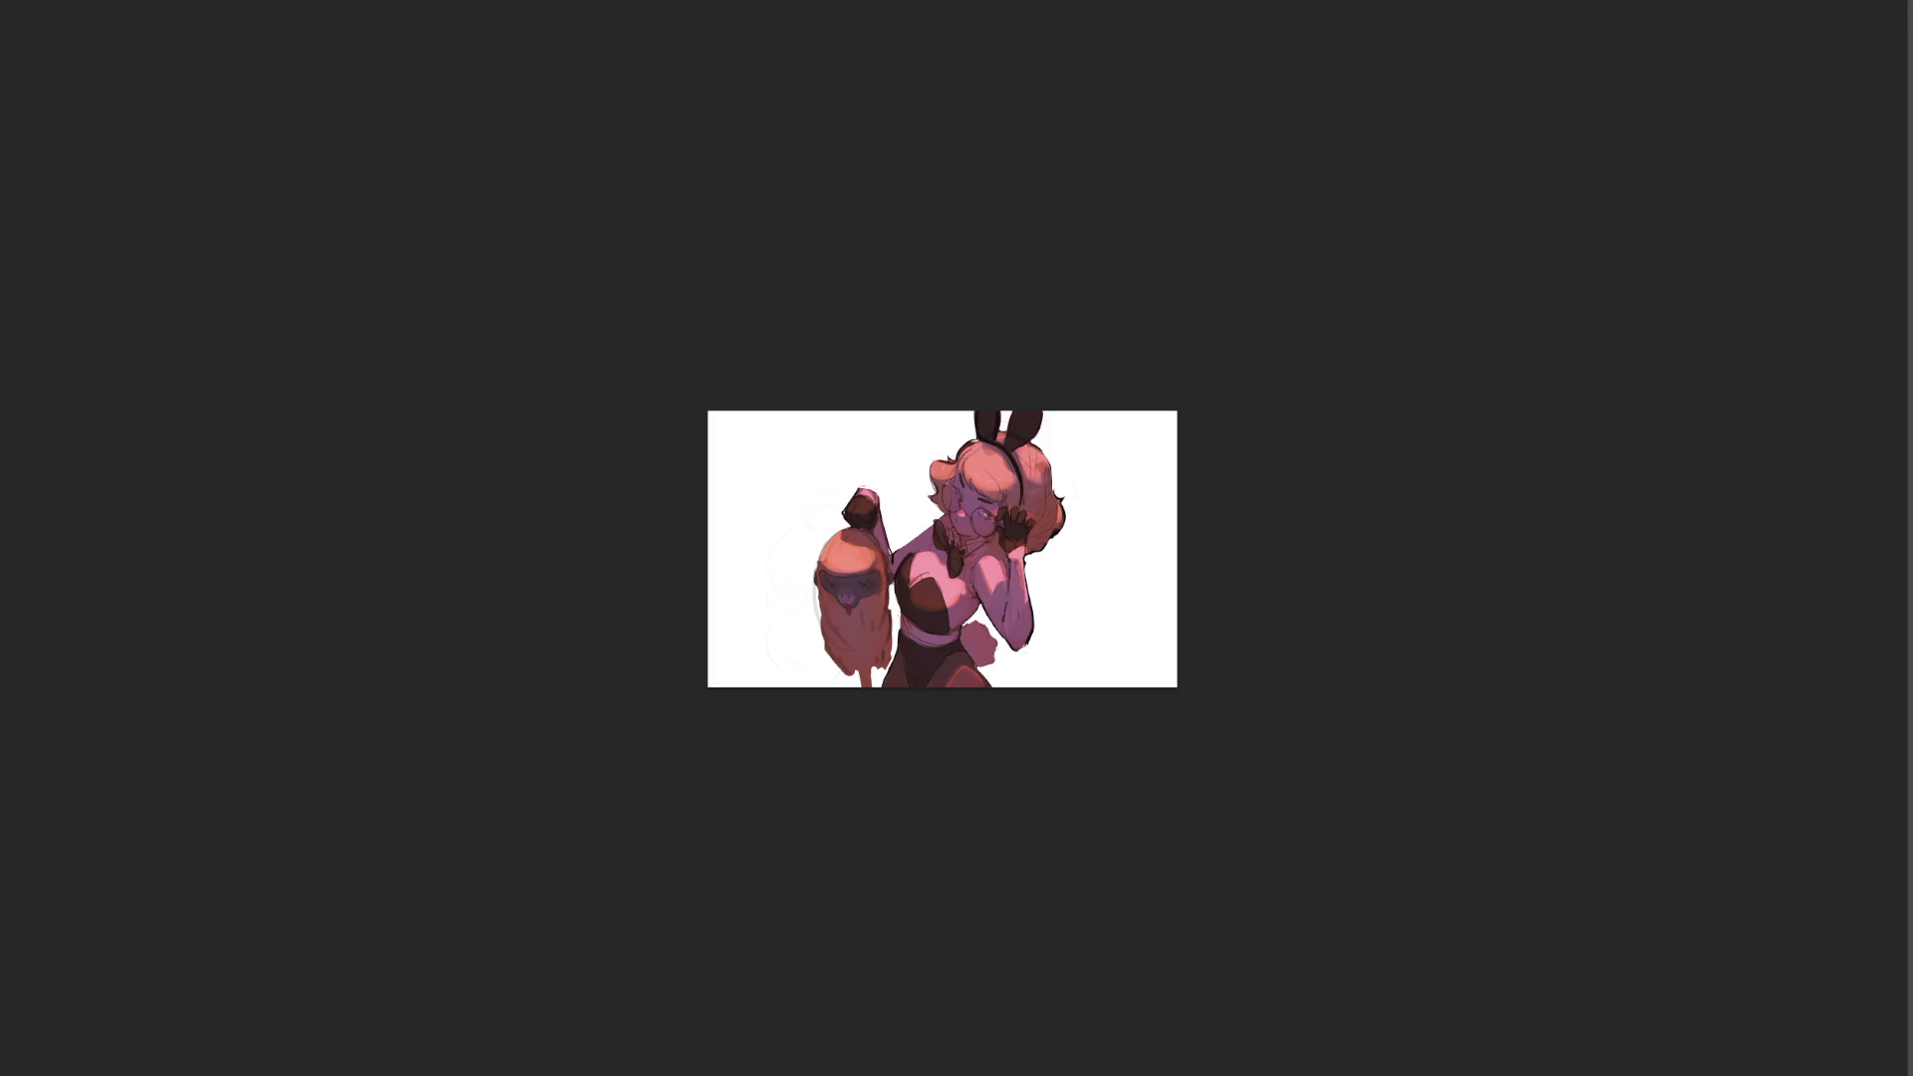
mouse_move(1772, 448)
left_mouse_down()
mouse_move(1236, 416)
mouse_move(721, 798)
left_mouse_up()
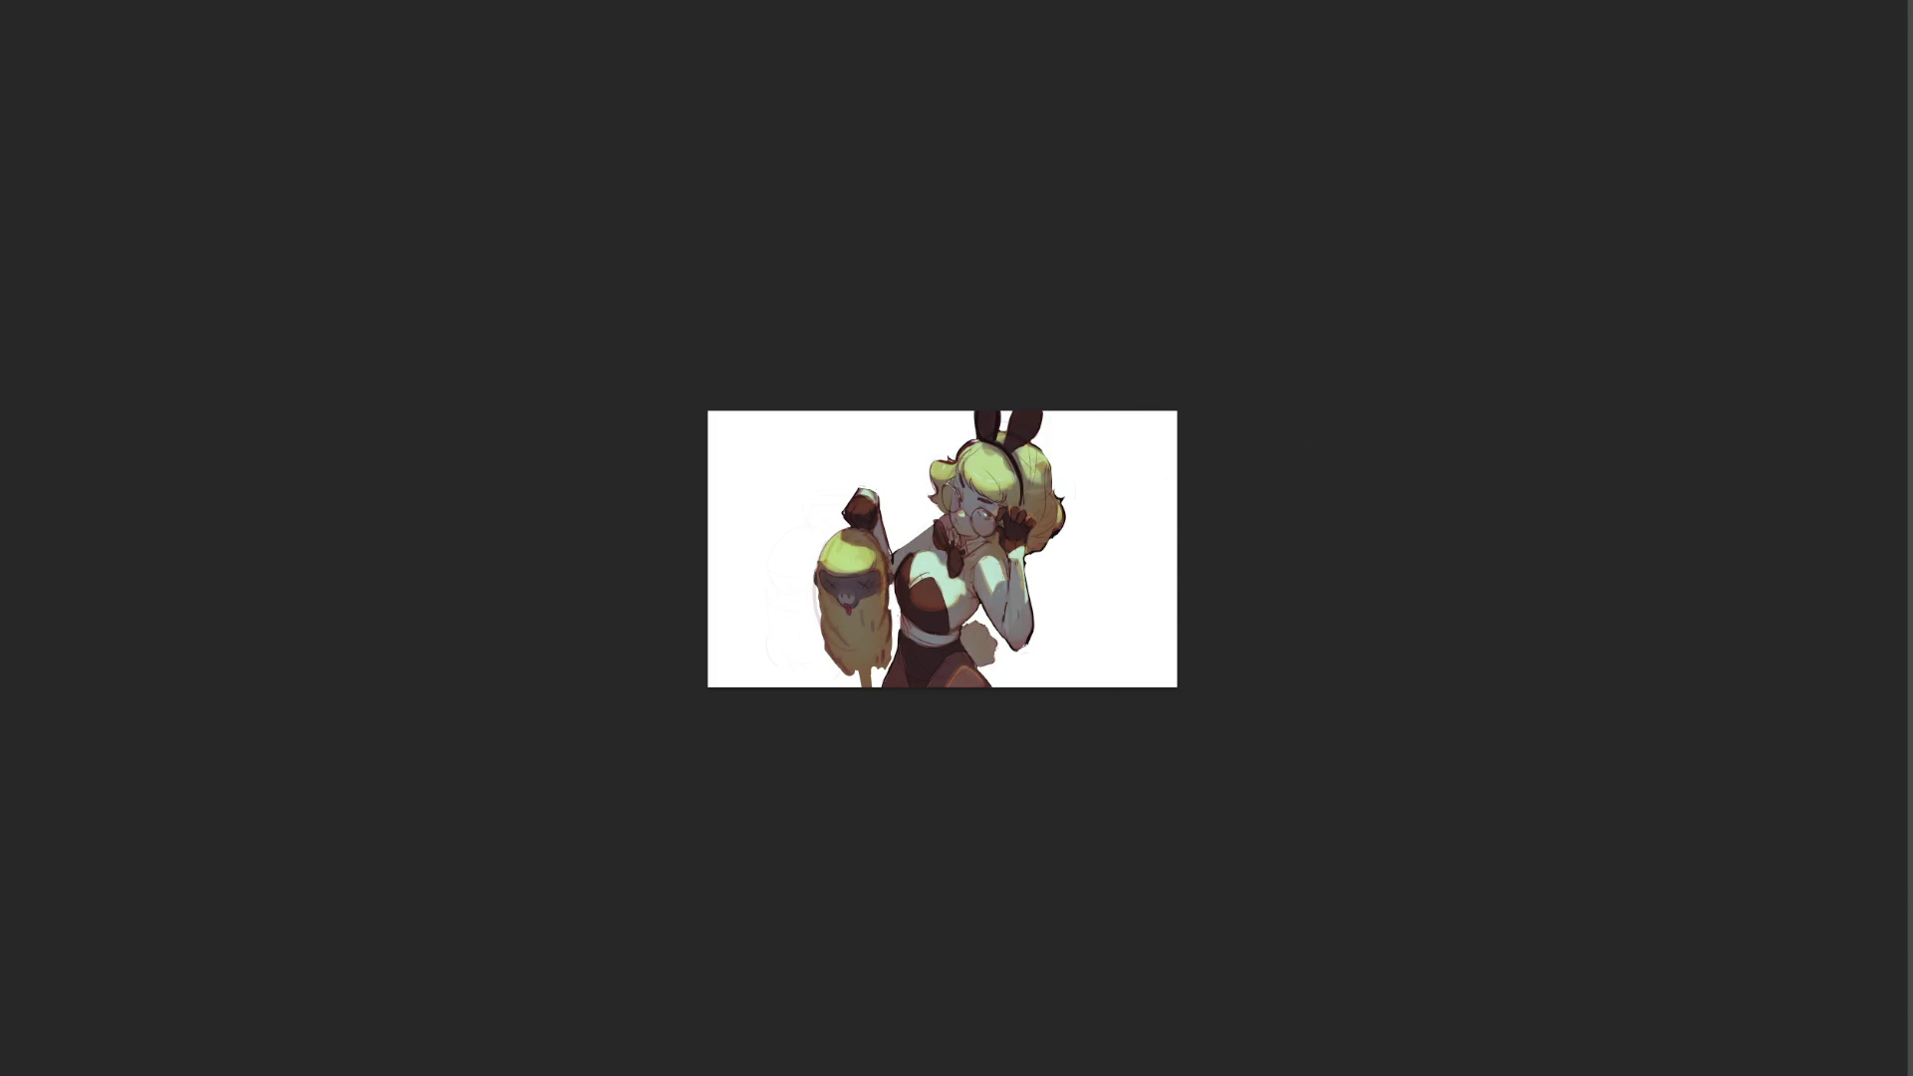
left_click_drag(1016, 415, 675, 717)
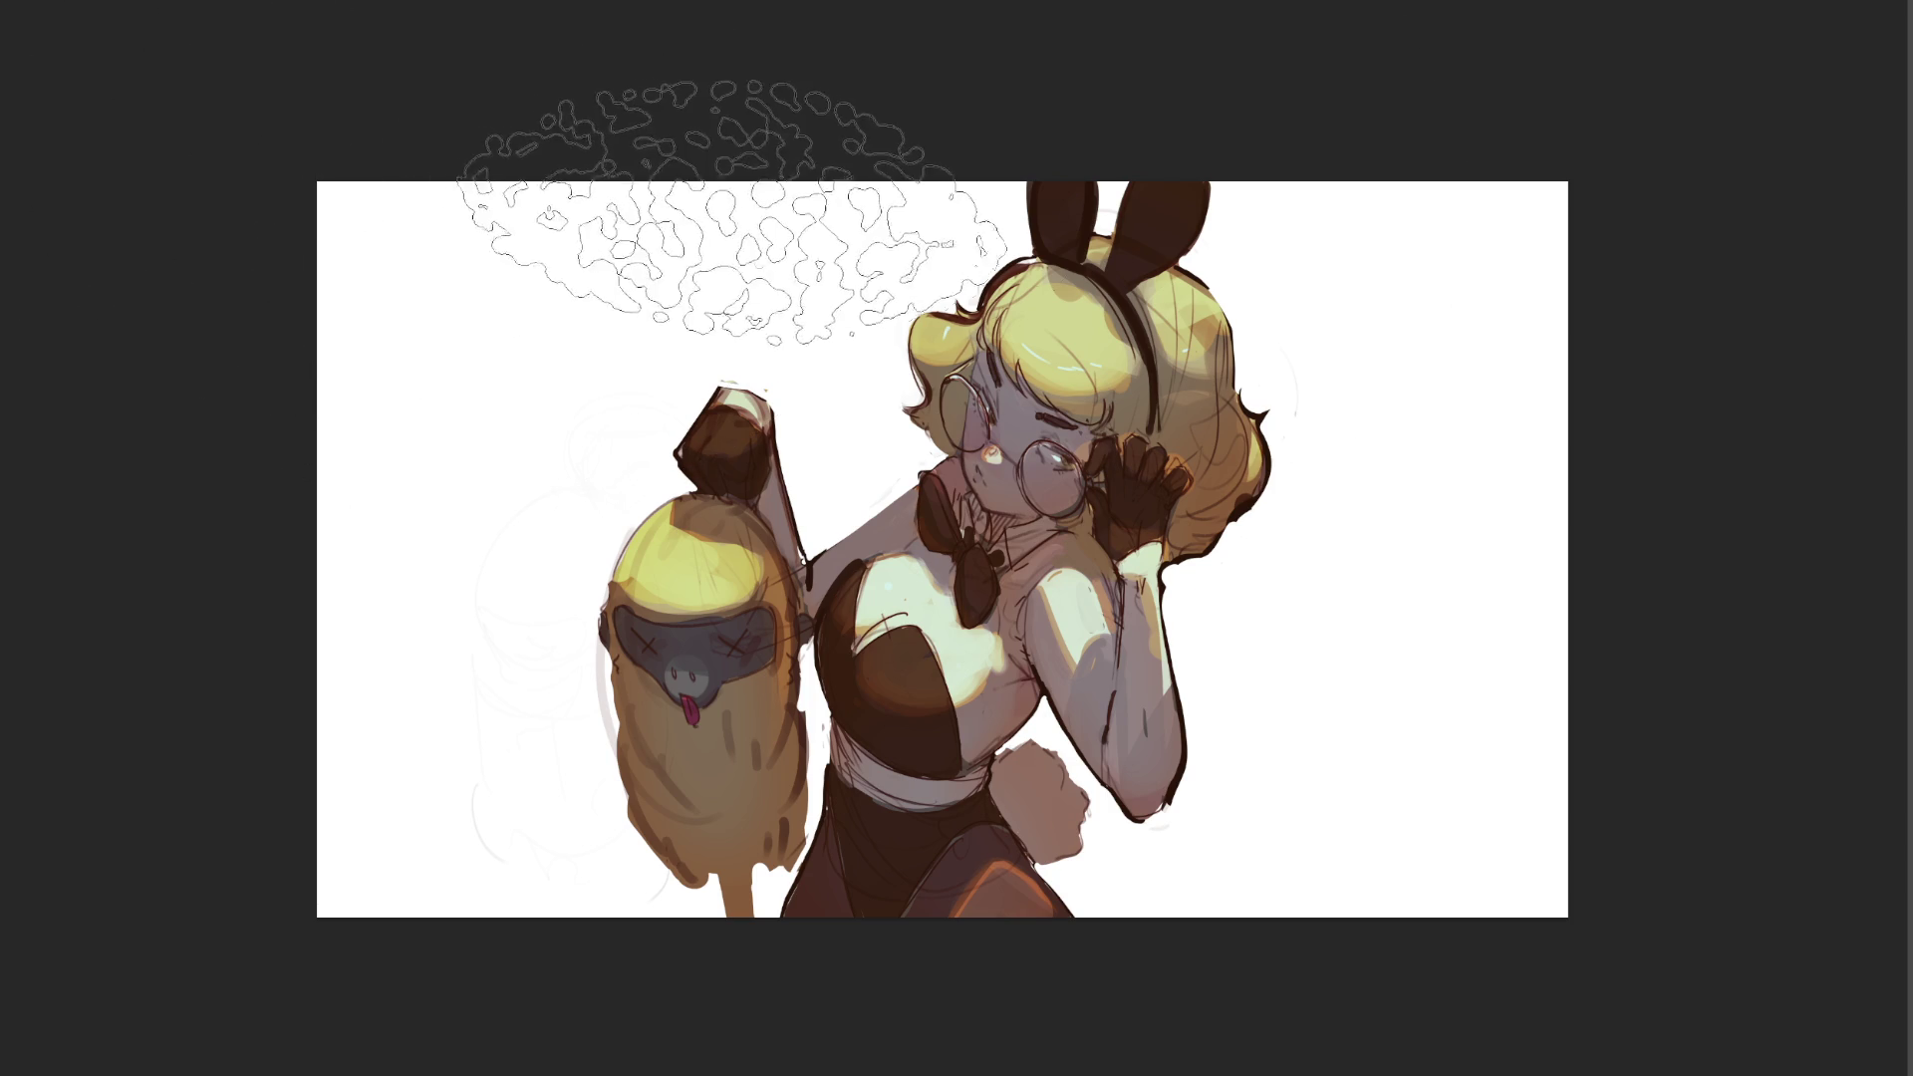
- Darken the ears and gloves with one large brush dab, then toggle between Move and Brush
key("bracketright")
key("bracketright")
key("bracketright")
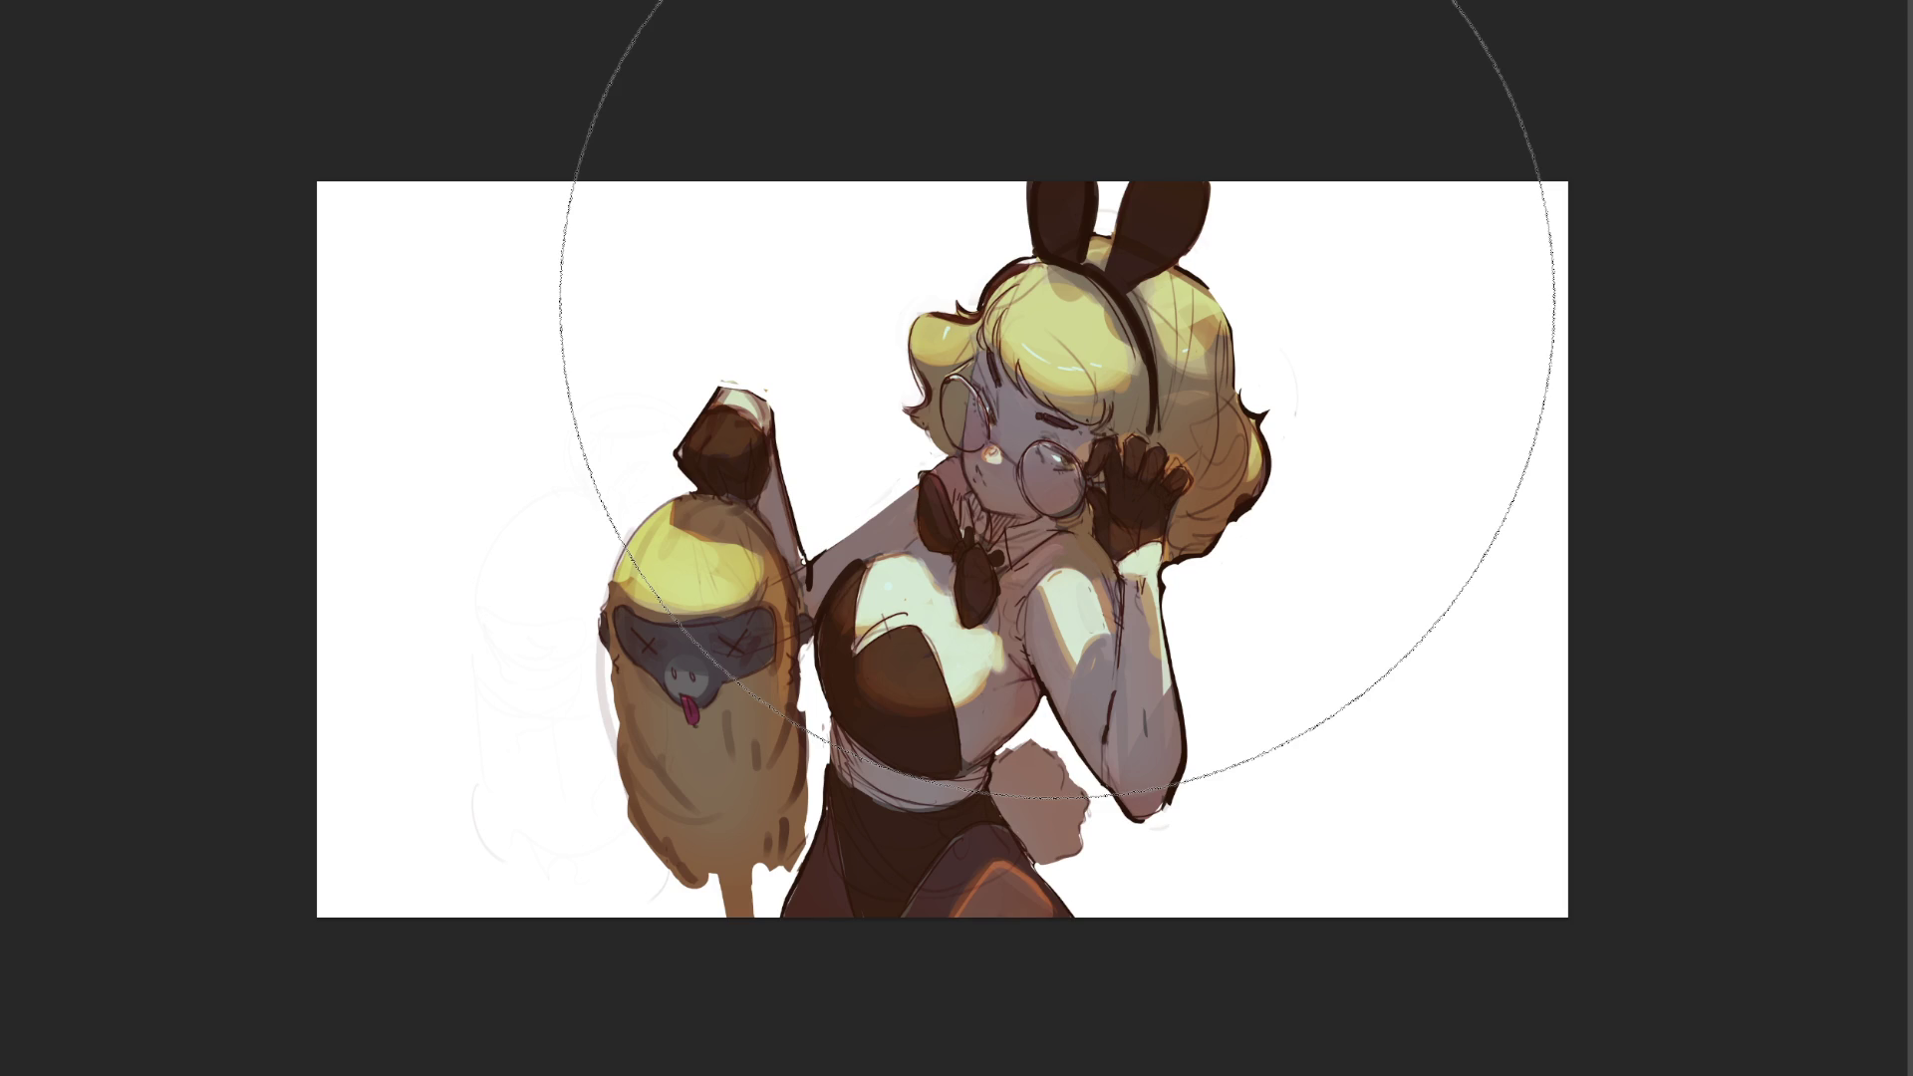
left_click(1056, 299)
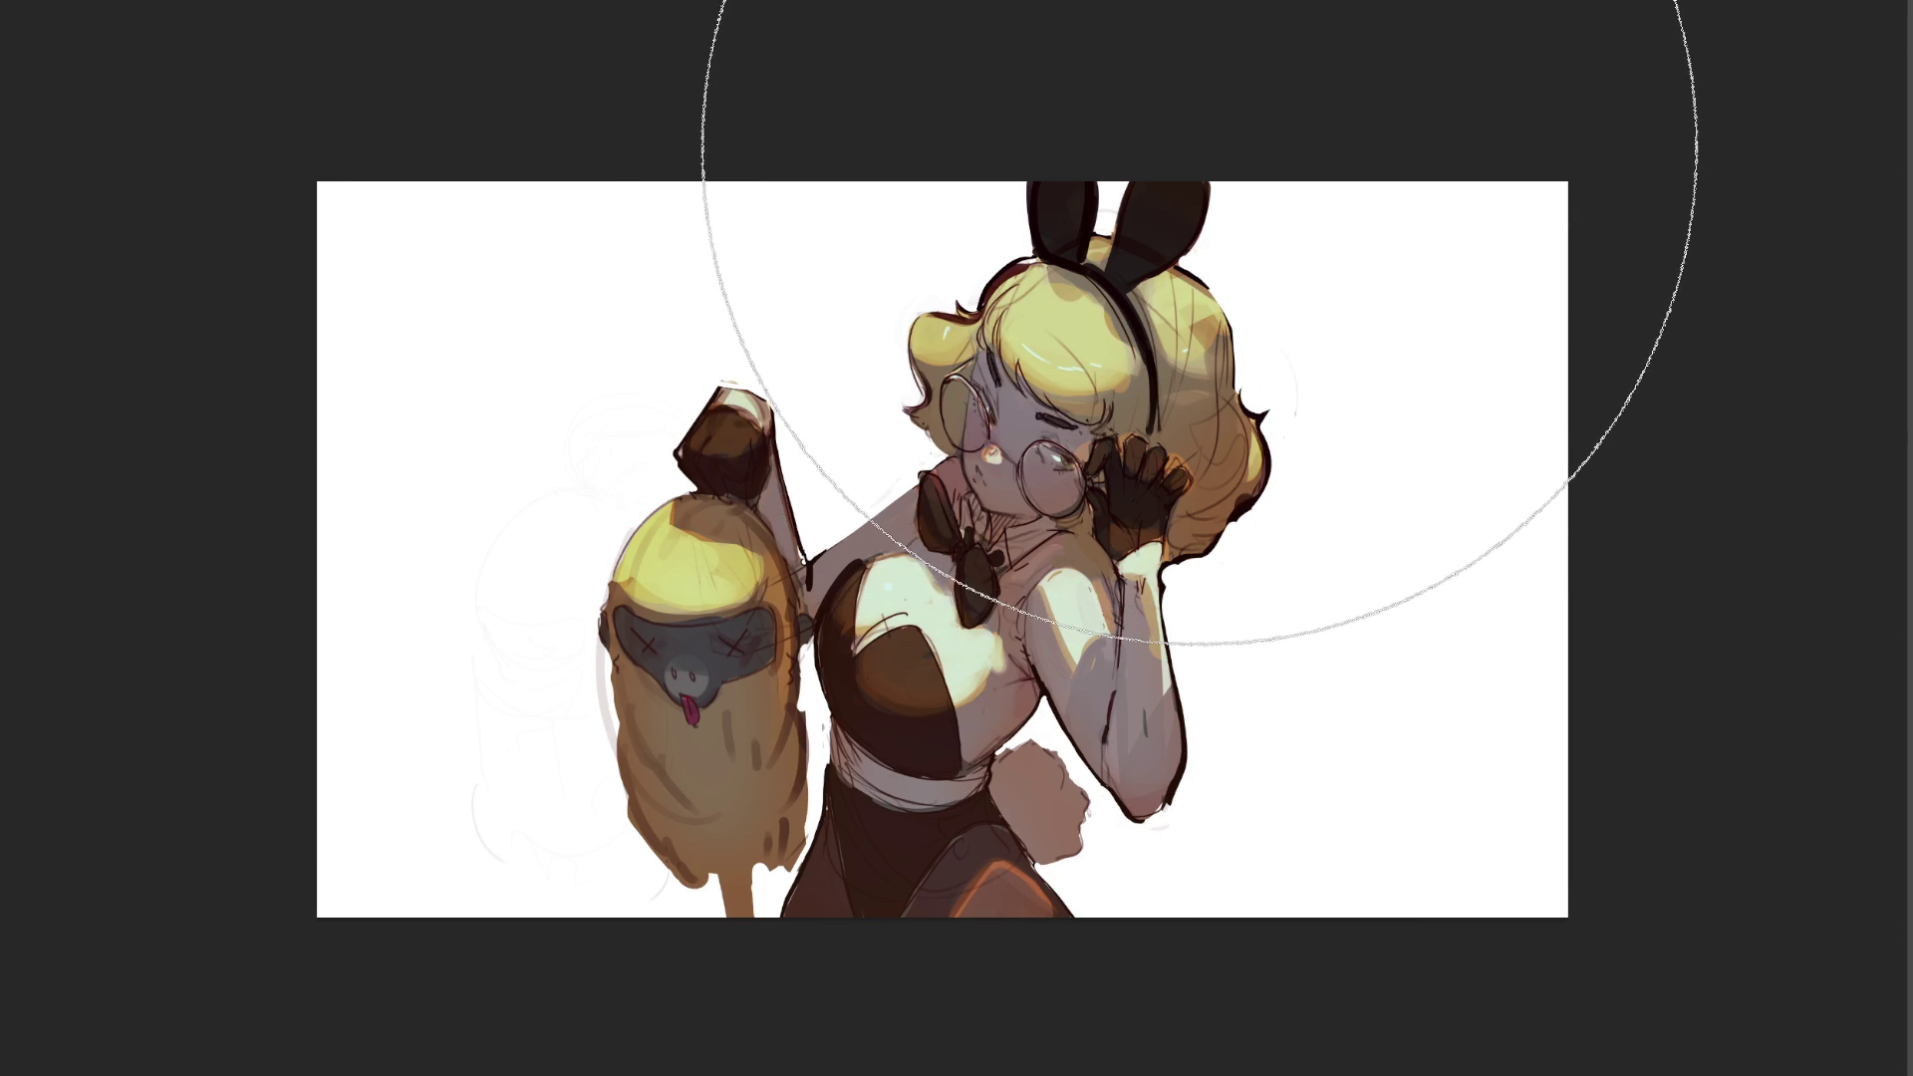
key("v")
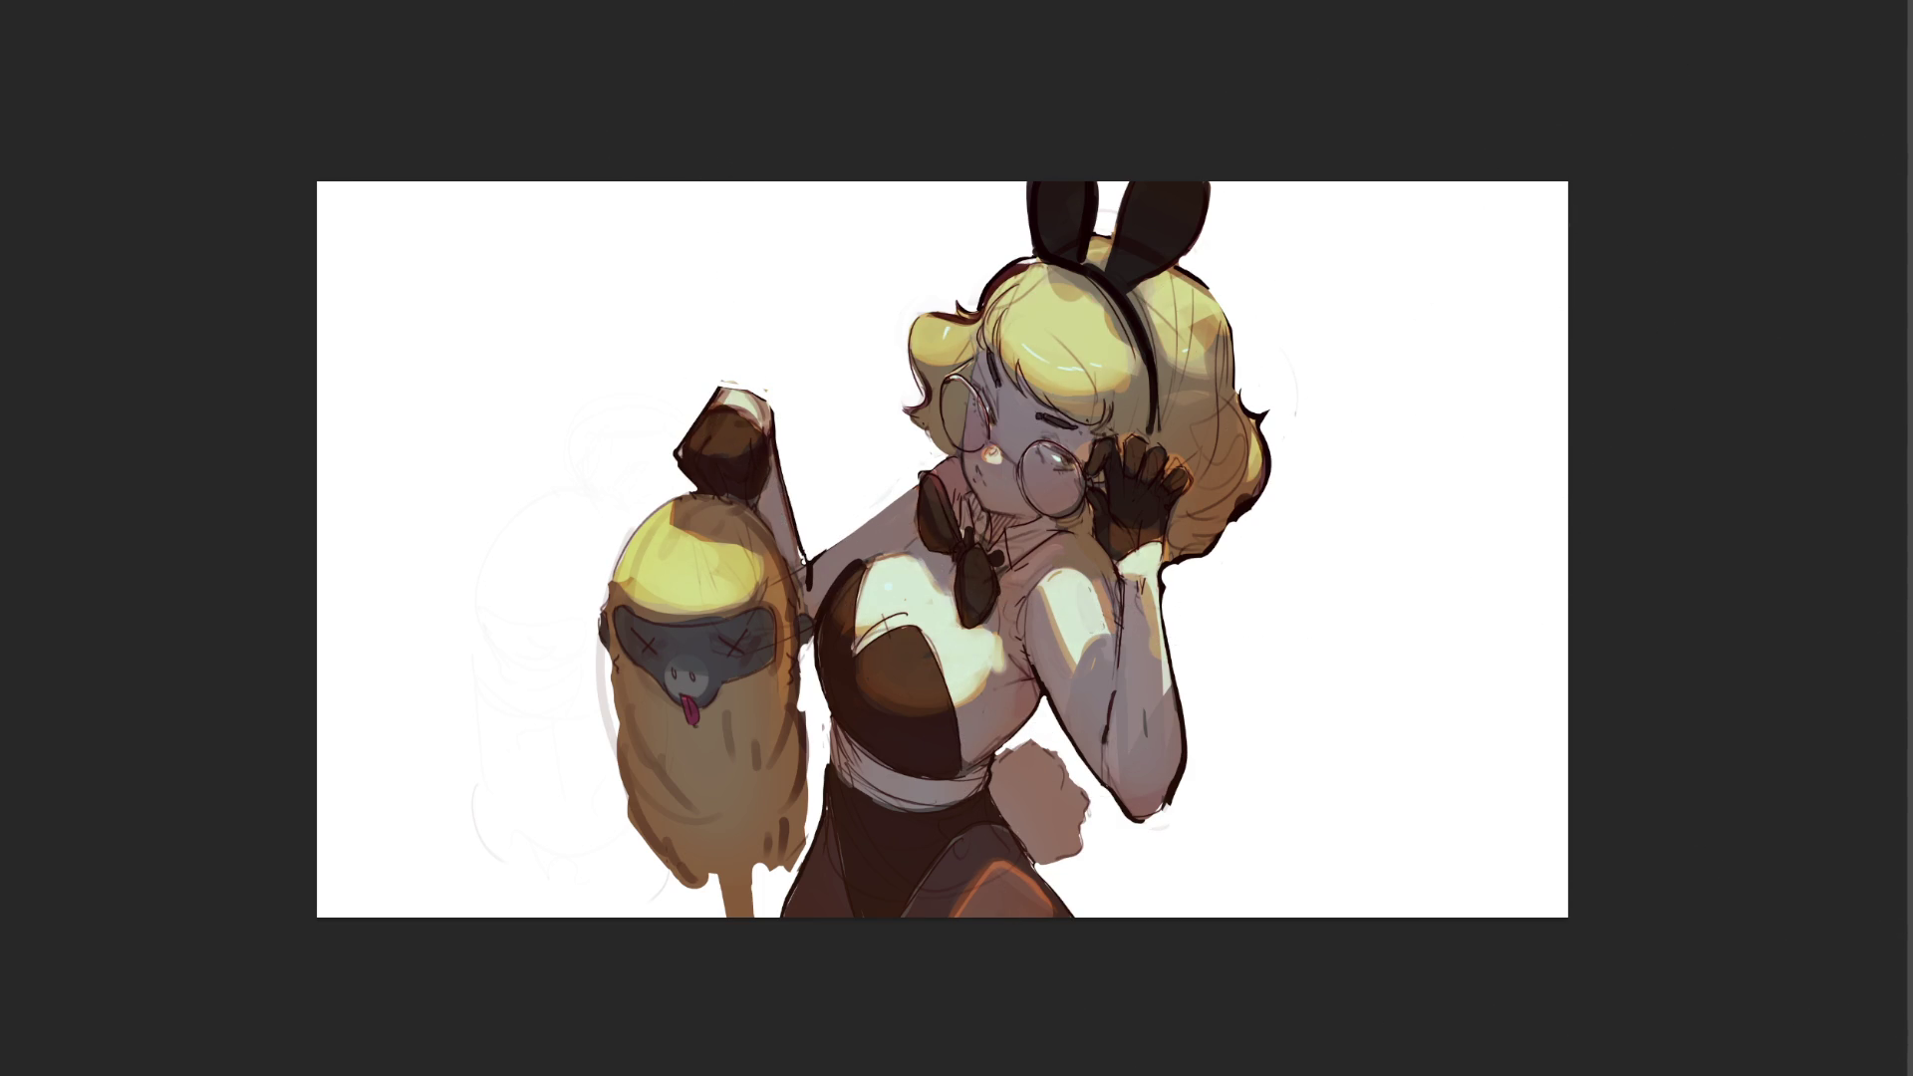
key("b")
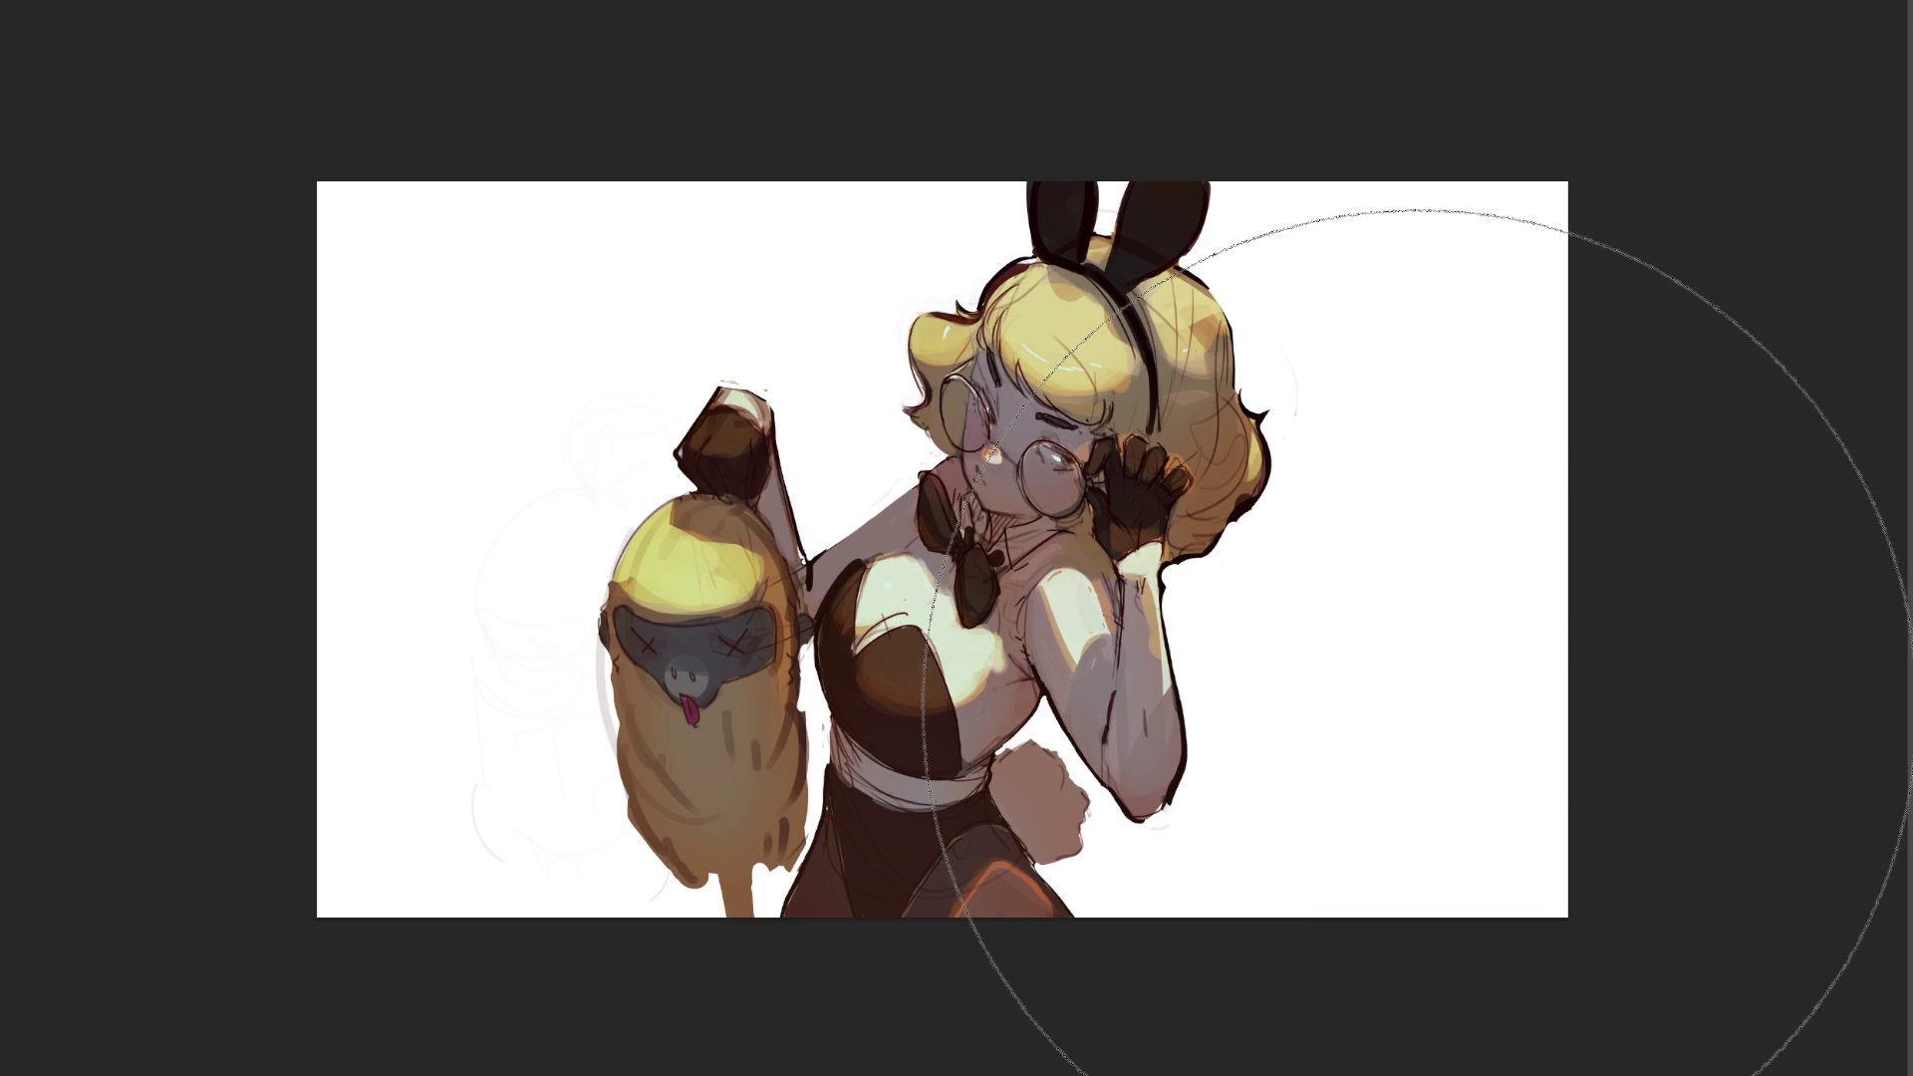
key("v")
key("b")
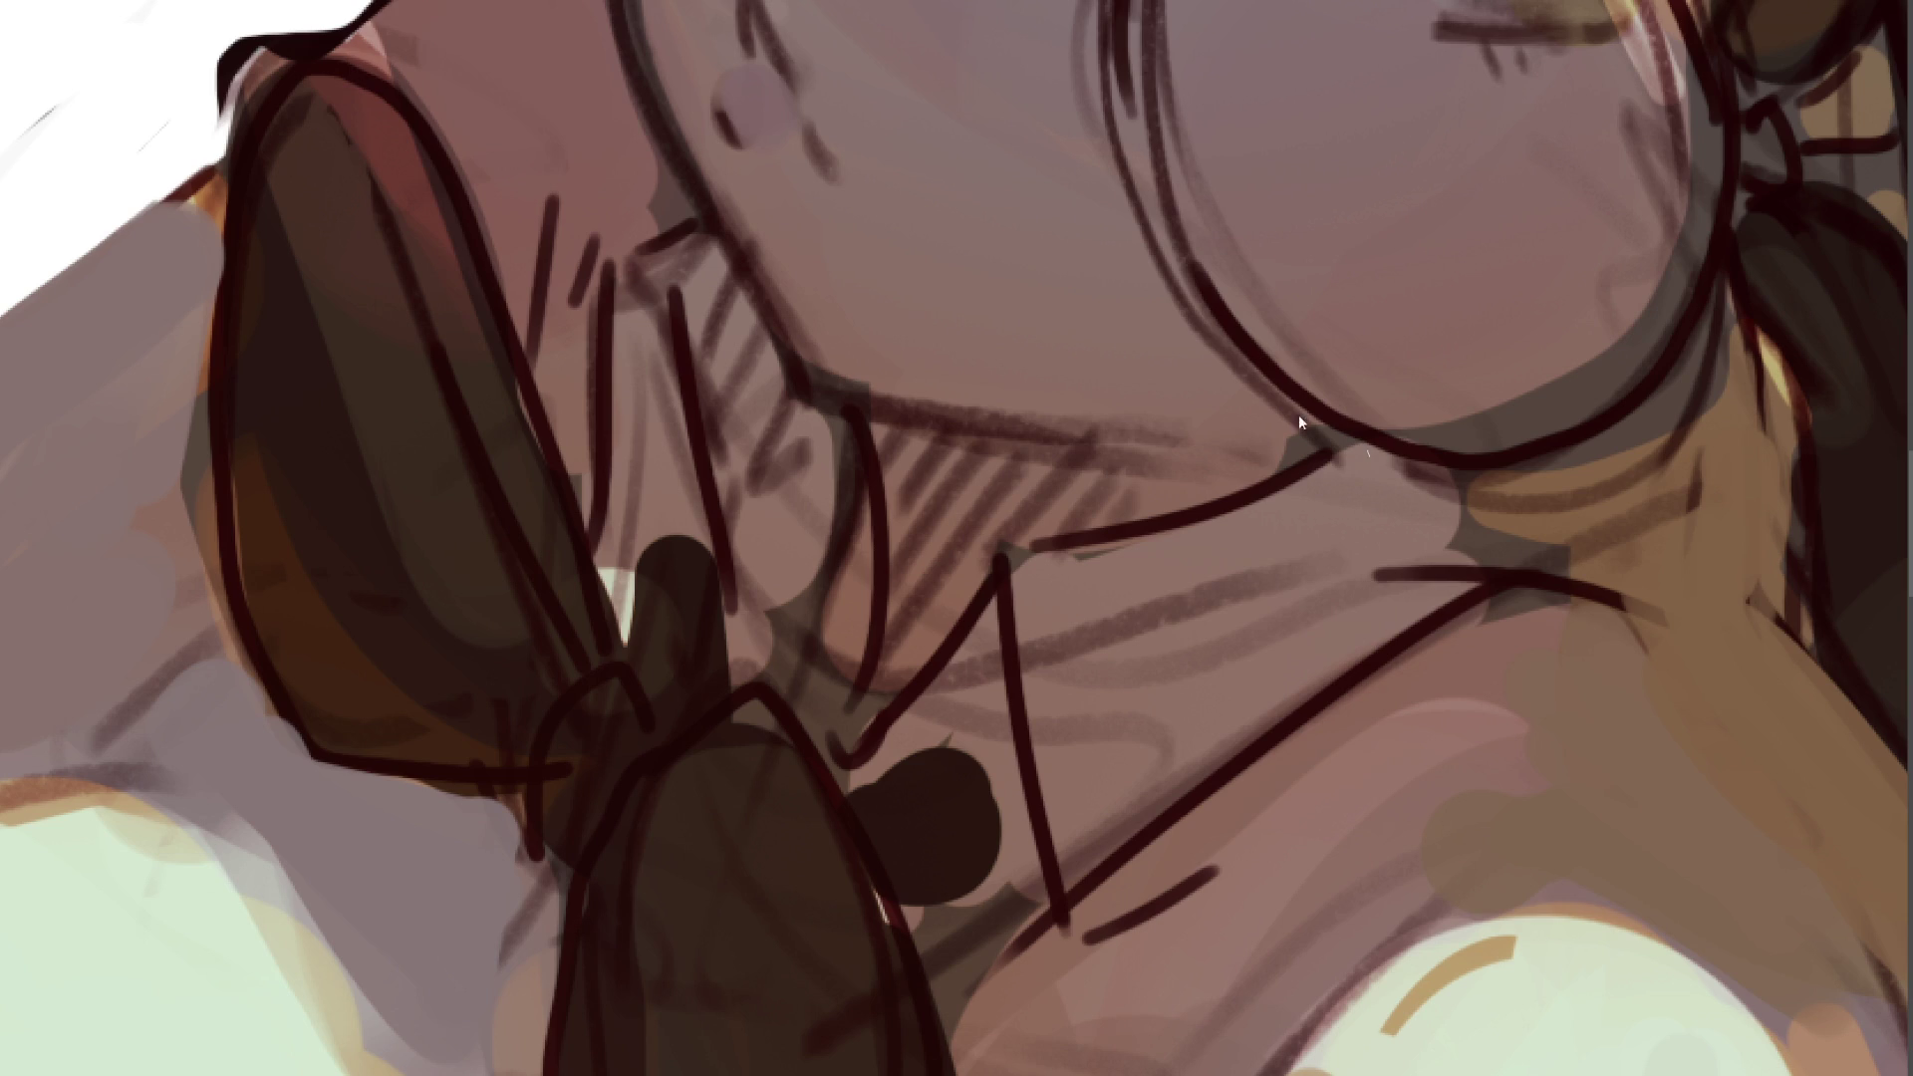
- Lasso the collar under the chin, fill it flat grey-mauve, and deselect
mouse_move(1368, 447)
left_mouse_down()
mouse_move(1032, 549)
mouse_move(1074, 890)
mouse_move(1403, 640)
mouse_move(1530, 571)
mouse_move(1343, 554)
mouse_move(1462, 483)
mouse_move(1368, 447)
left_mouse_up()
key("b")
mouse_move(1282, 577)
left_mouse_down()
mouse_move(961, 704)
mouse_move(1452, 363)
mouse_move(967, 772)
left_mouse_up()
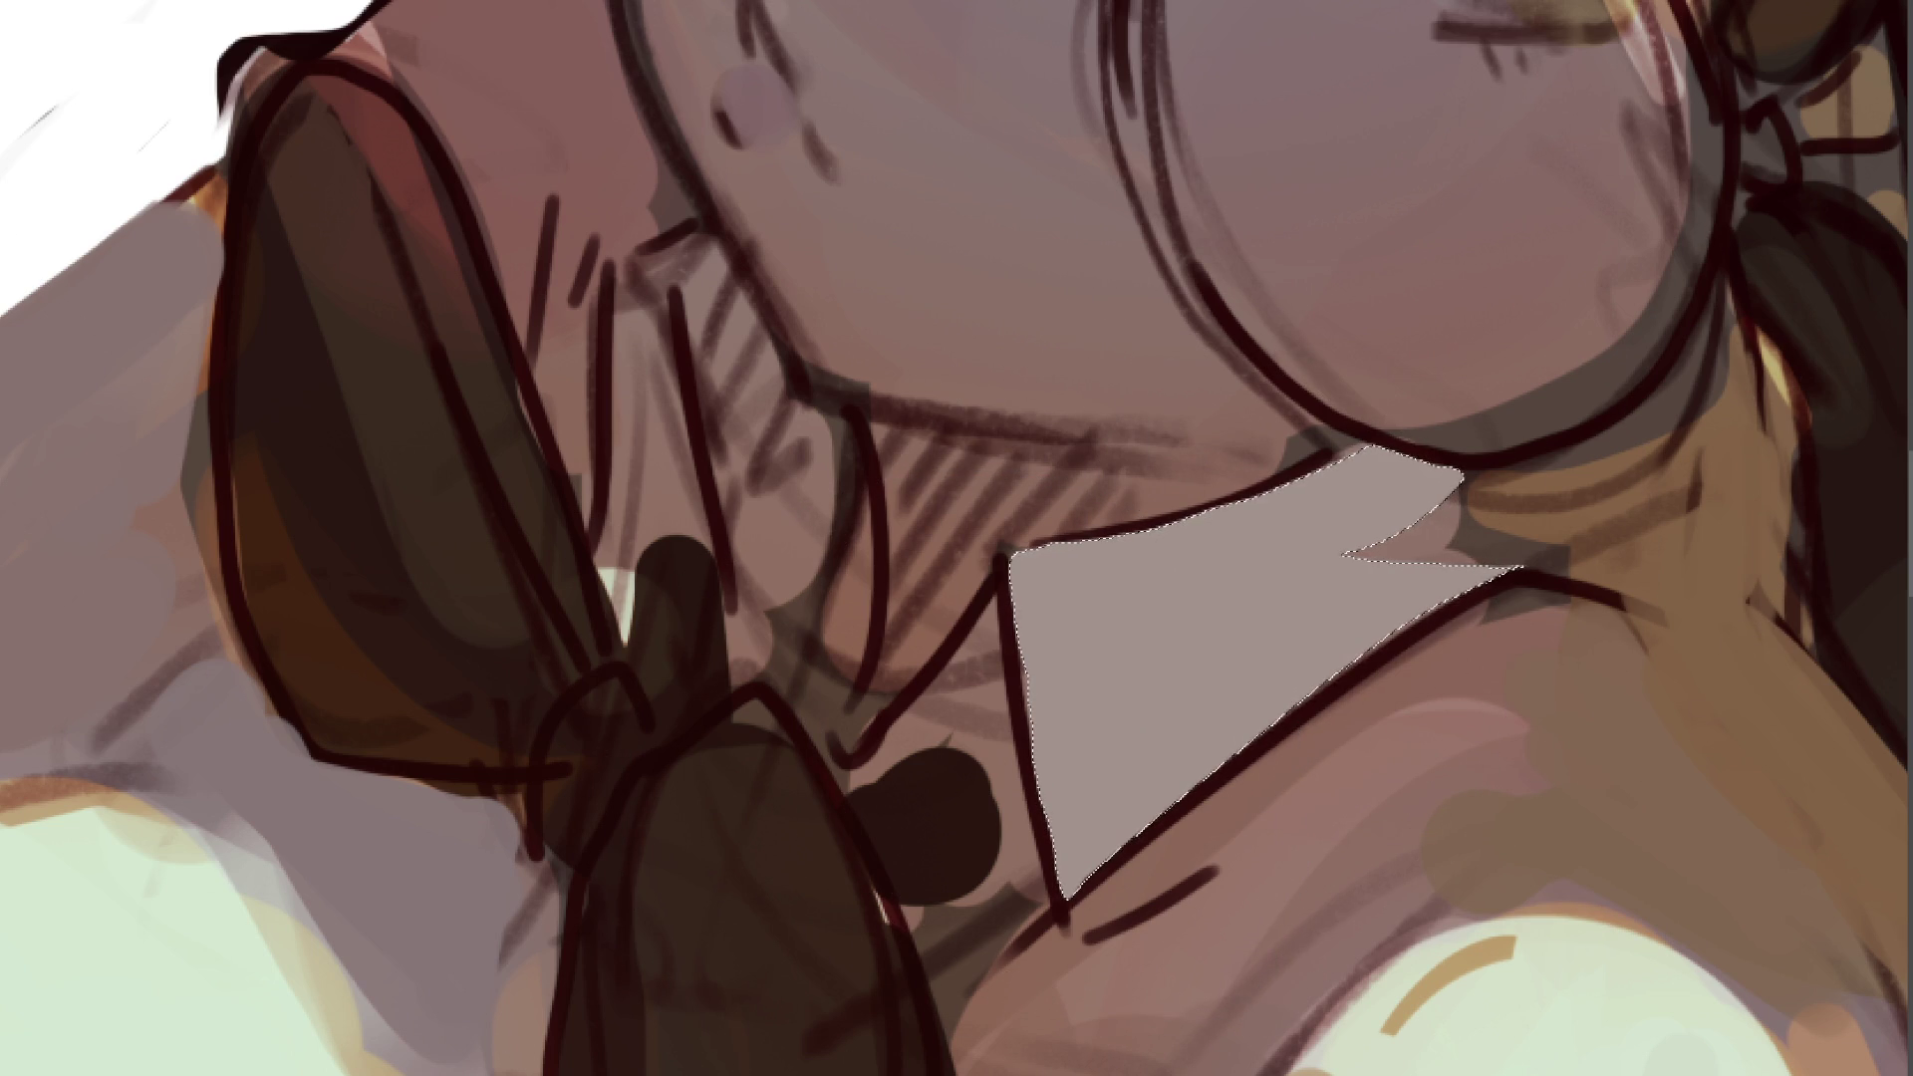
key("ctrl+d")
- Lasso-select the shoulder and neck area beside the collar plus the crescent along the face
left_click_drag(1718, 322, 1620, 439)
mouse_move(1550, 592)
left_mouse_down()
mouse_move(1798, 616)
mouse_move(1794, 411)
left_mouse_up()
mouse_move(1736, 294)
left_mouse_down()
mouse_move(1727, 279)
mouse_move(1482, 413)
mouse_move(1694, 251)
left_mouse_up()
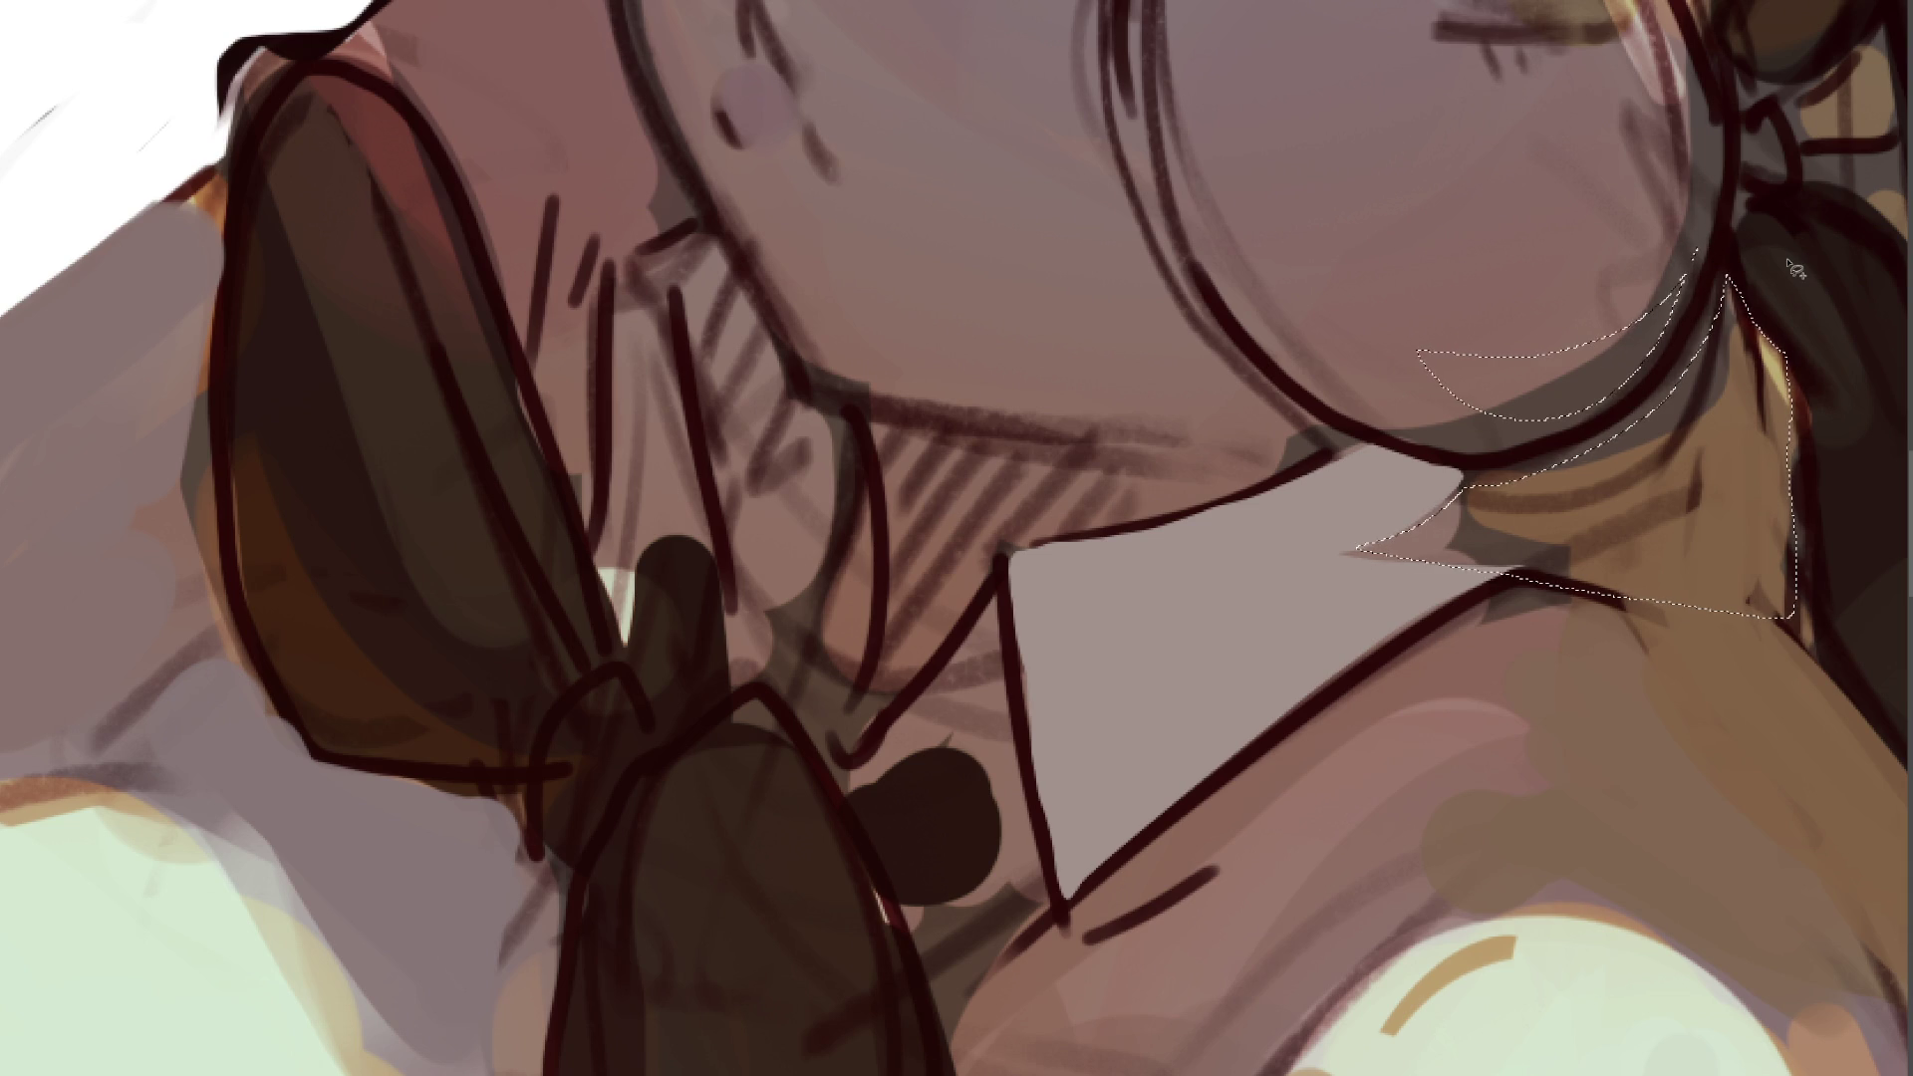
- Paint tan shading in the neck, crescent and lower neck, discarding trial flat fills, then deselect
key("b")
mouse_move(1743, 328)
left_mouse_down()
mouse_move(1443, 448)
mouse_move(1645, 488)
left_mouse_up()
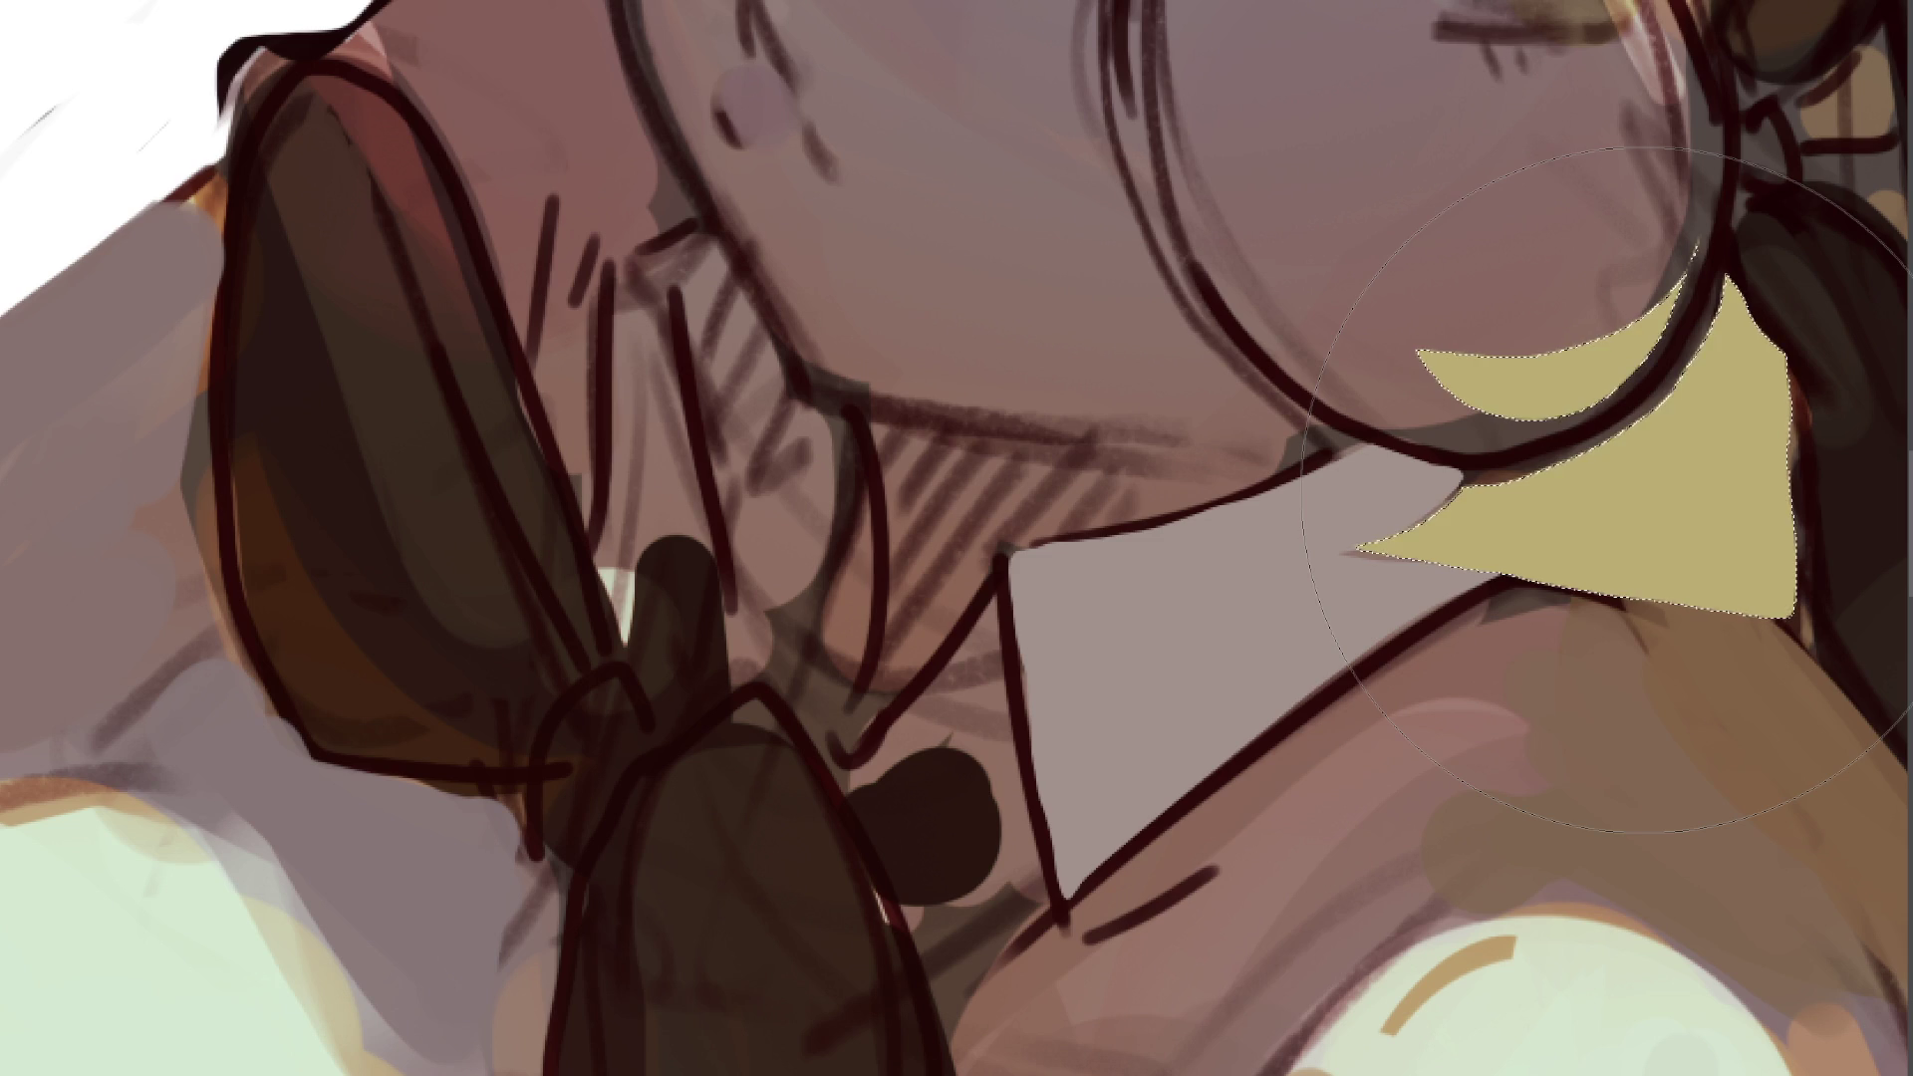
key("ctrl+z")
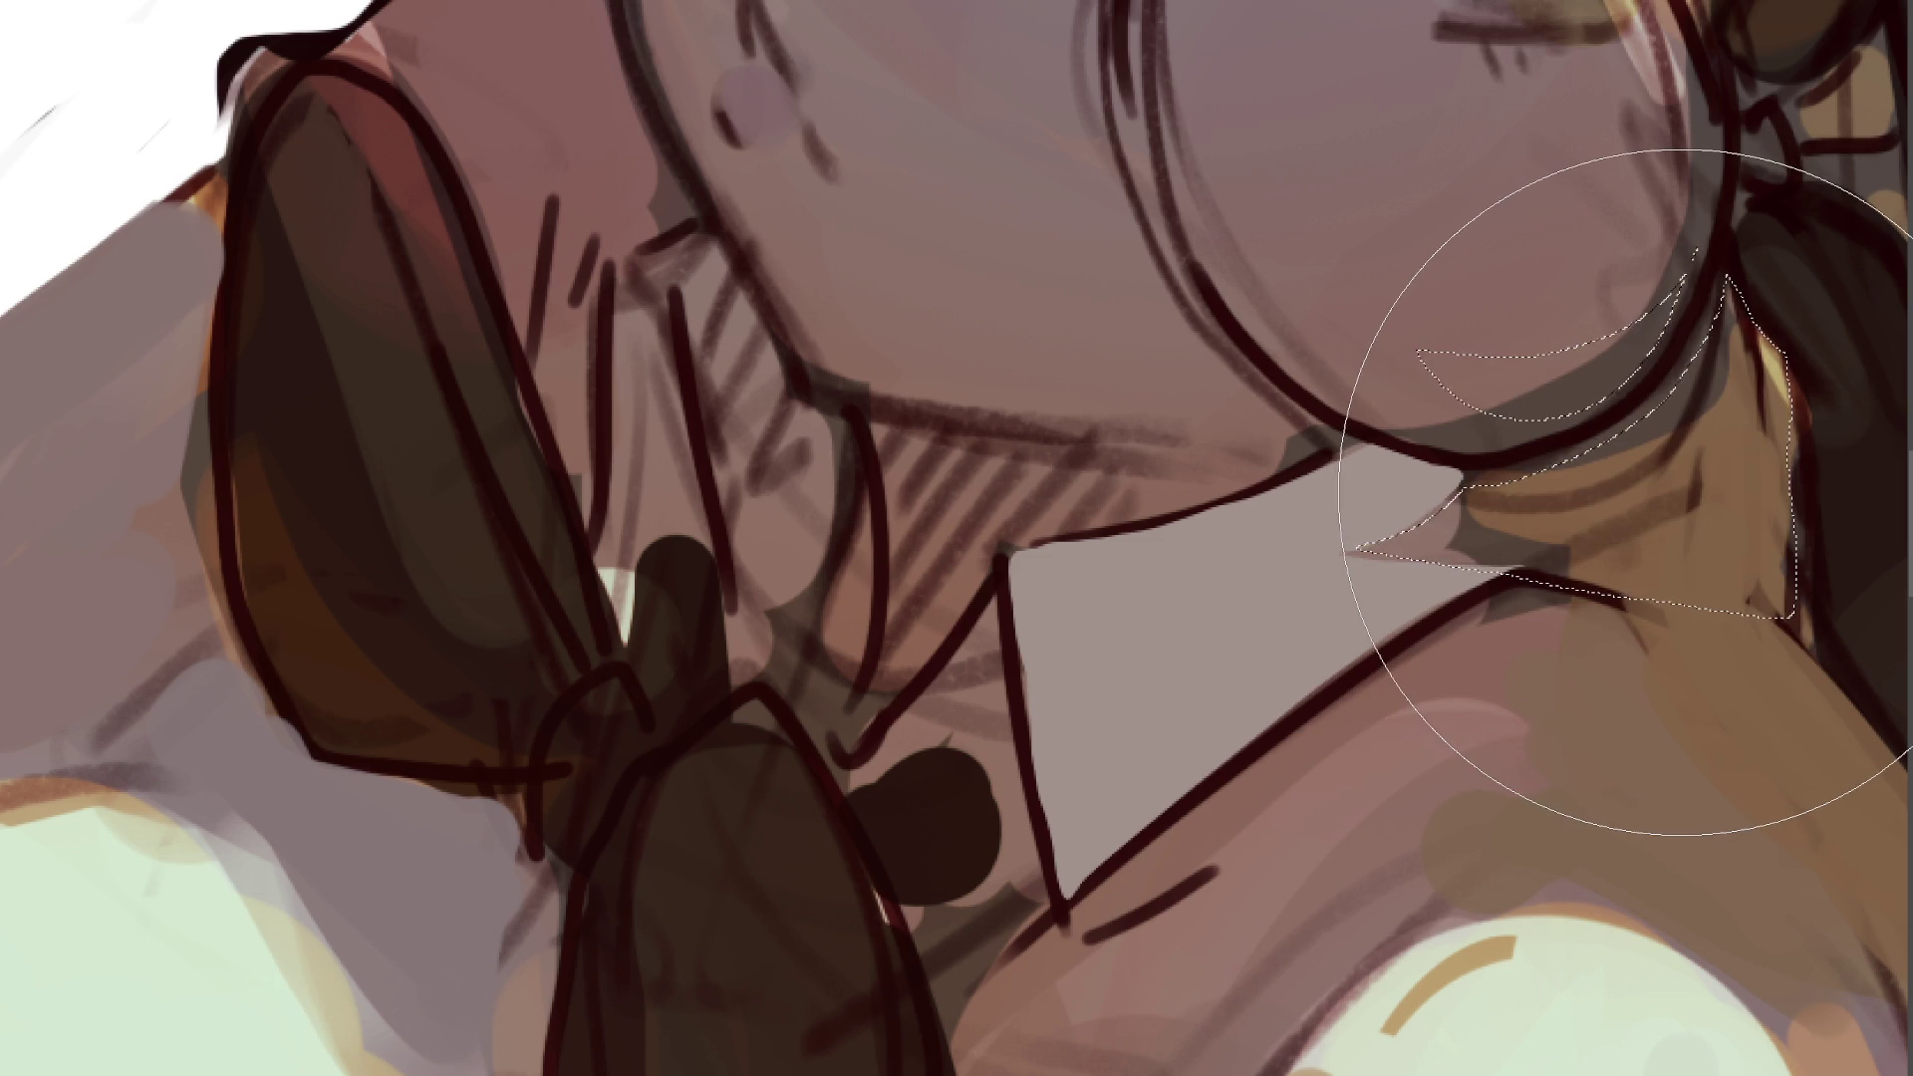
left_click_drag(1684, 479, 1769, 558)
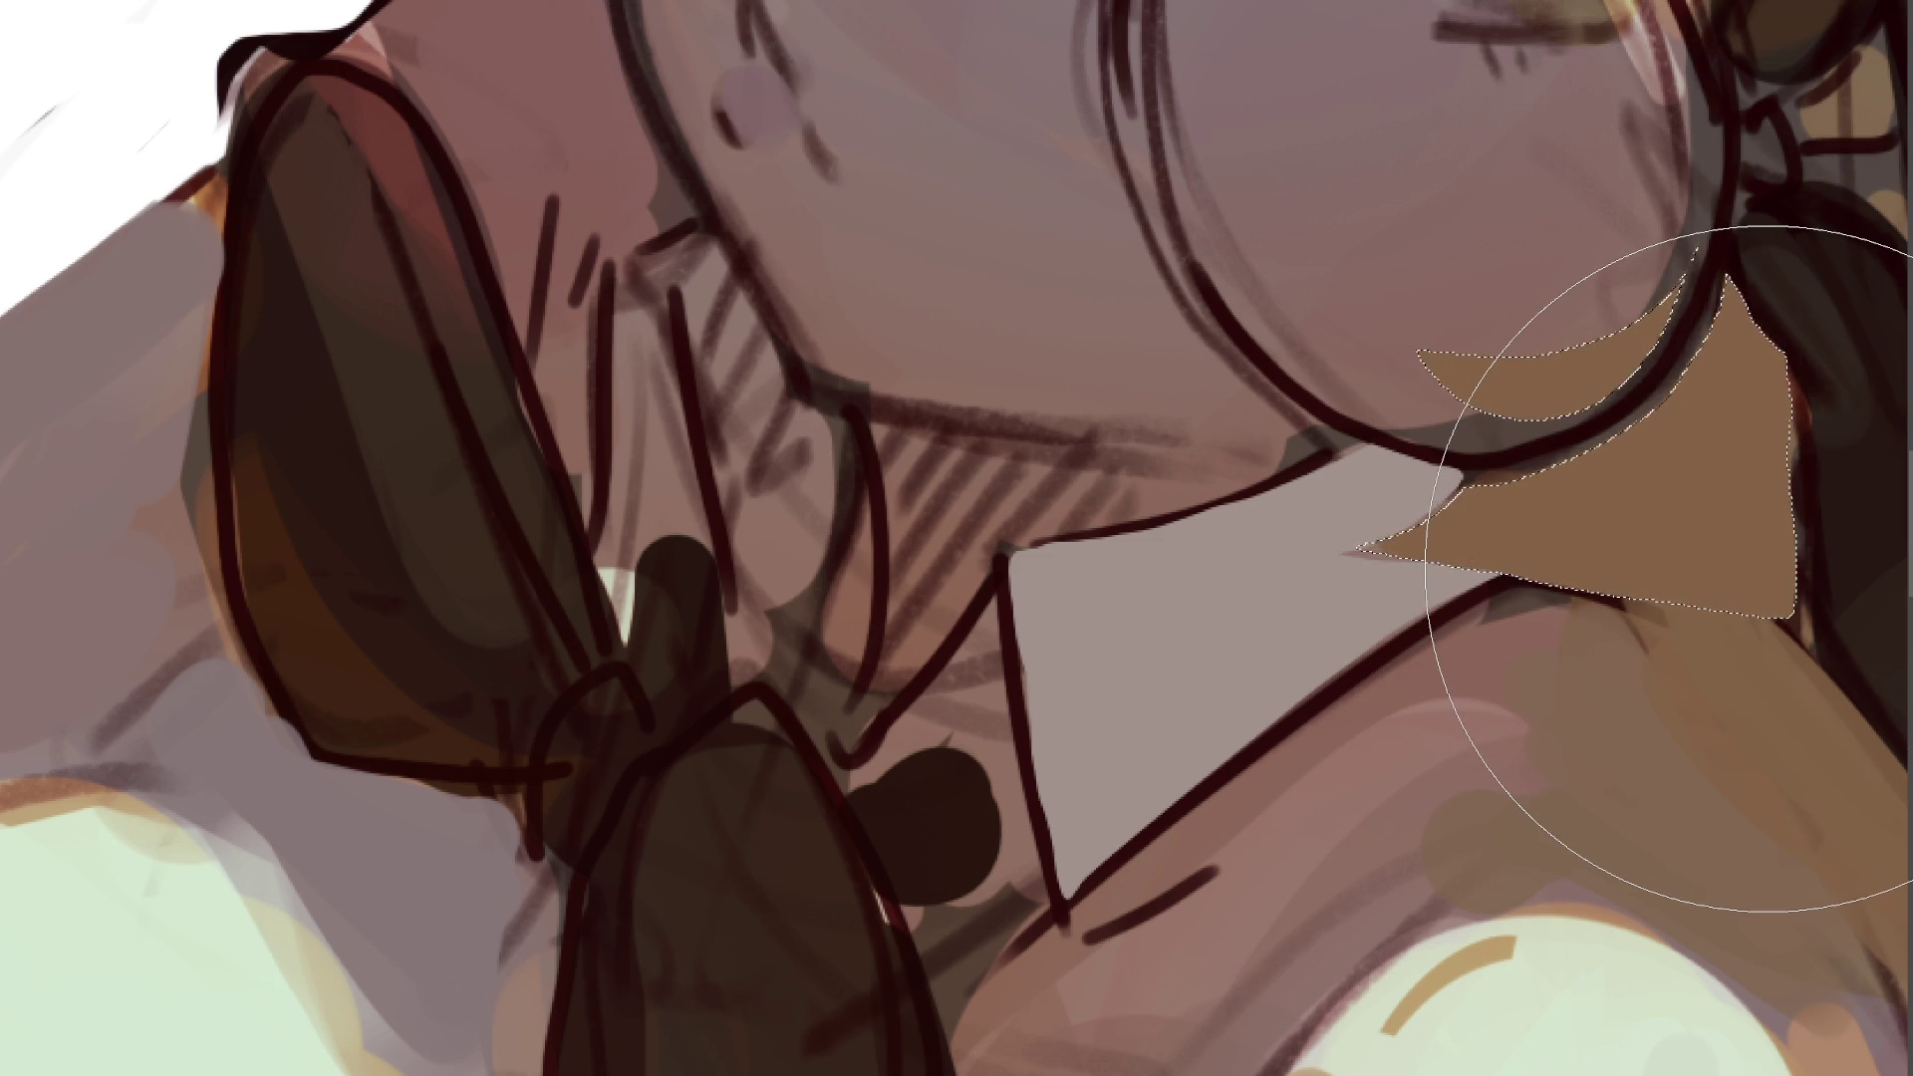
key("ctrl+z")
mouse_move(1893, 428)
left_mouse_down()
mouse_move(1774, 498)
mouse_move(1614, 438)
left_mouse_up()
left_click_drag(1535, 349, 1538, 235)
key("bracketleft")
key("bracketleft")
key("bracketleft")
mouse_move(1326, 539)
left_mouse_down()
mouse_move(1525, 568)
mouse_move(1755, 547)
mouse_move(1485, 456)
left_mouse_up()
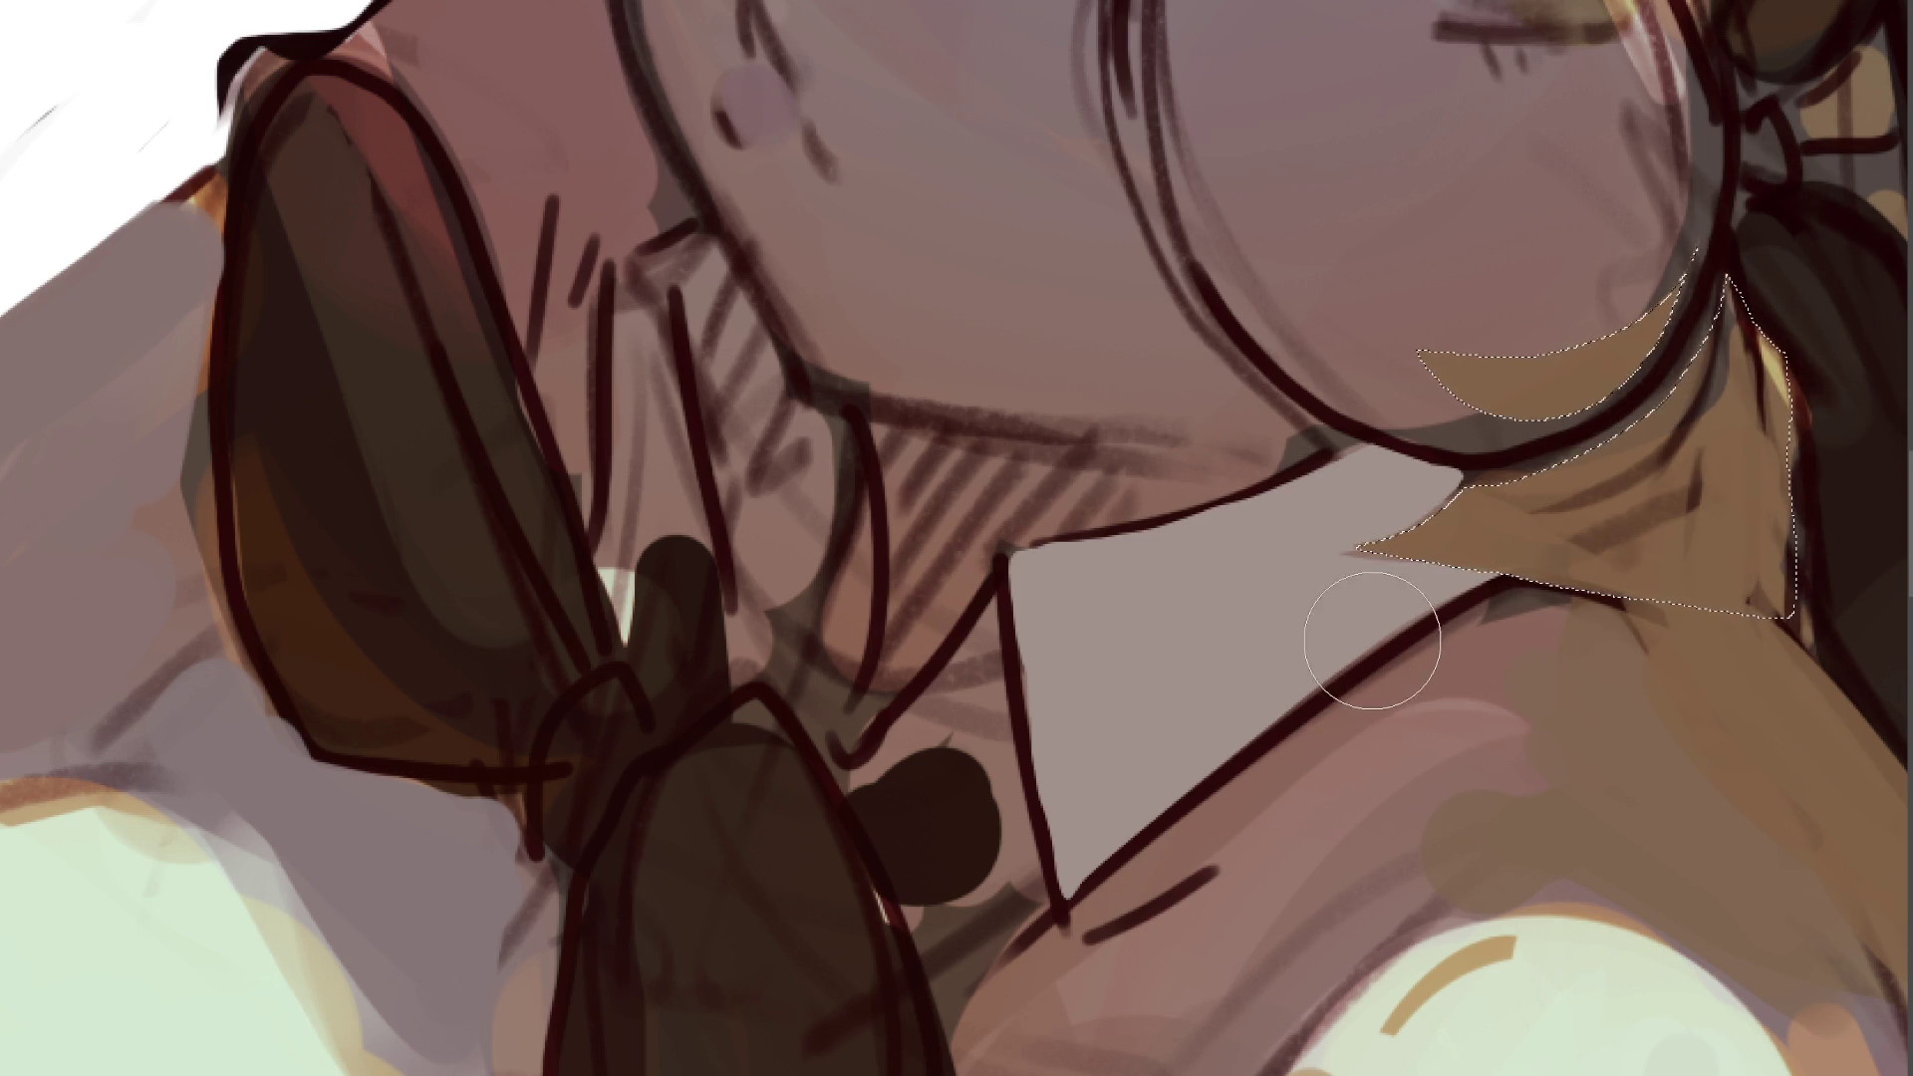
key("ctrl+d")
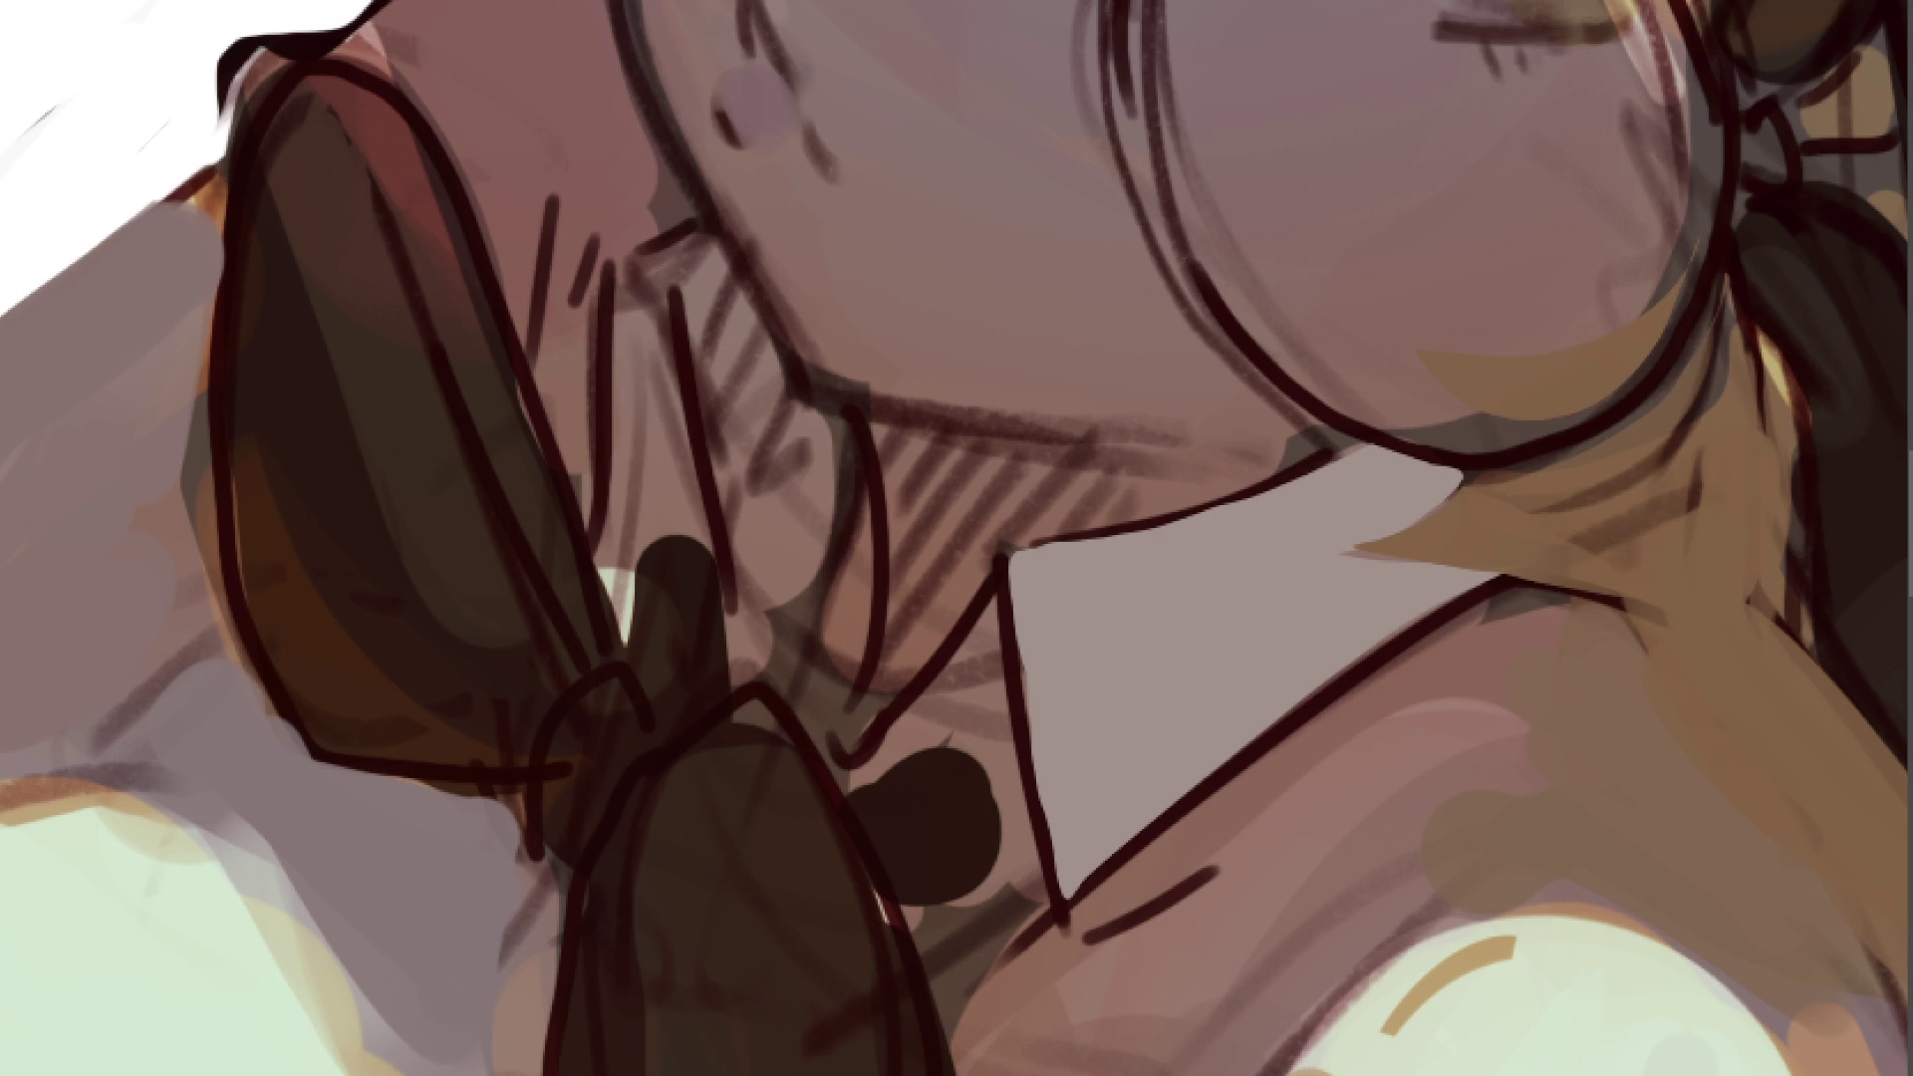
- Select the collar-corner triangle, recolour its hatching, and redraw the collar's top edge darker
left_click_drag(999, 610, 945, 686)
mouse_move(852, 790)
left_mouse_down()
mouse_move(1016, 777)
mouse_move(999, 610)
left_mouse_up()
mouse_move(872, 743)
left_mouse_down()
mouse_move(996, 556)
mouse_move(917, 688)
left_mouse_up()
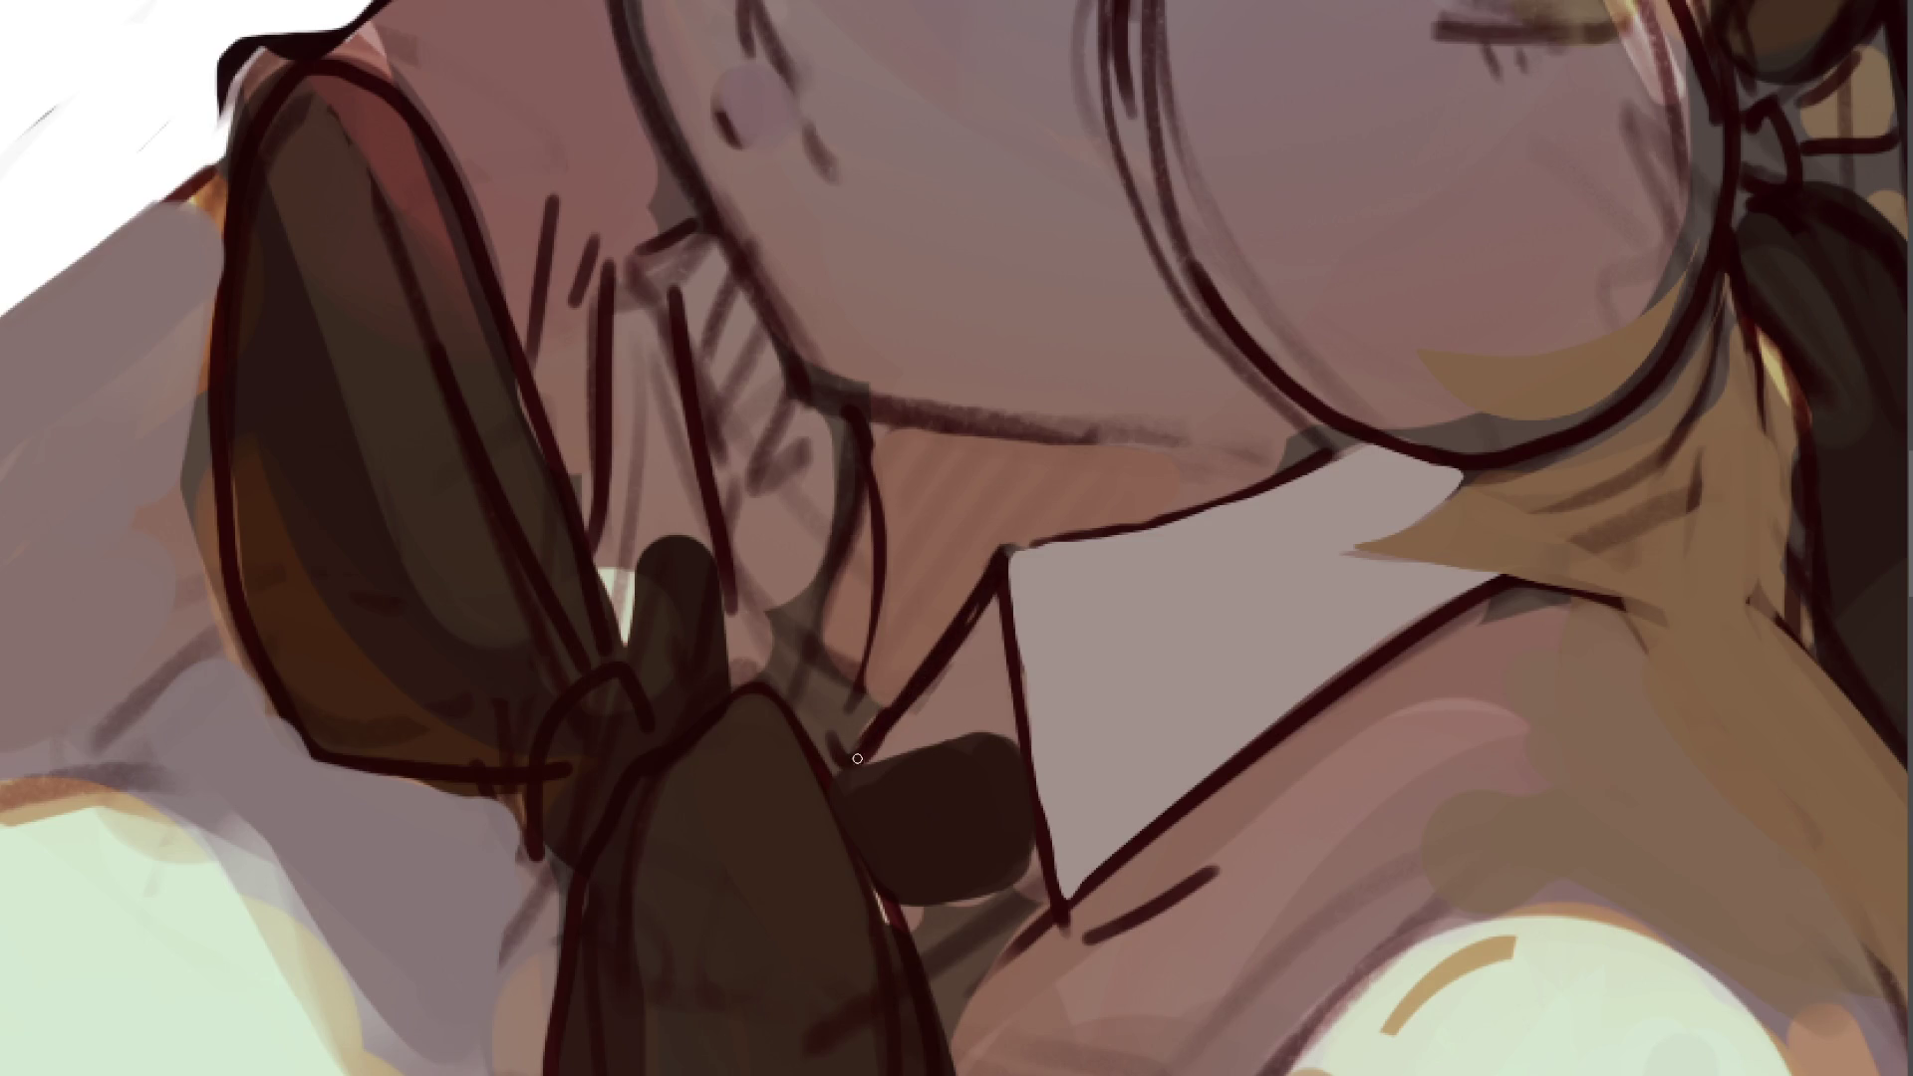
left_click_drag(1005, 545, 1279, 477)
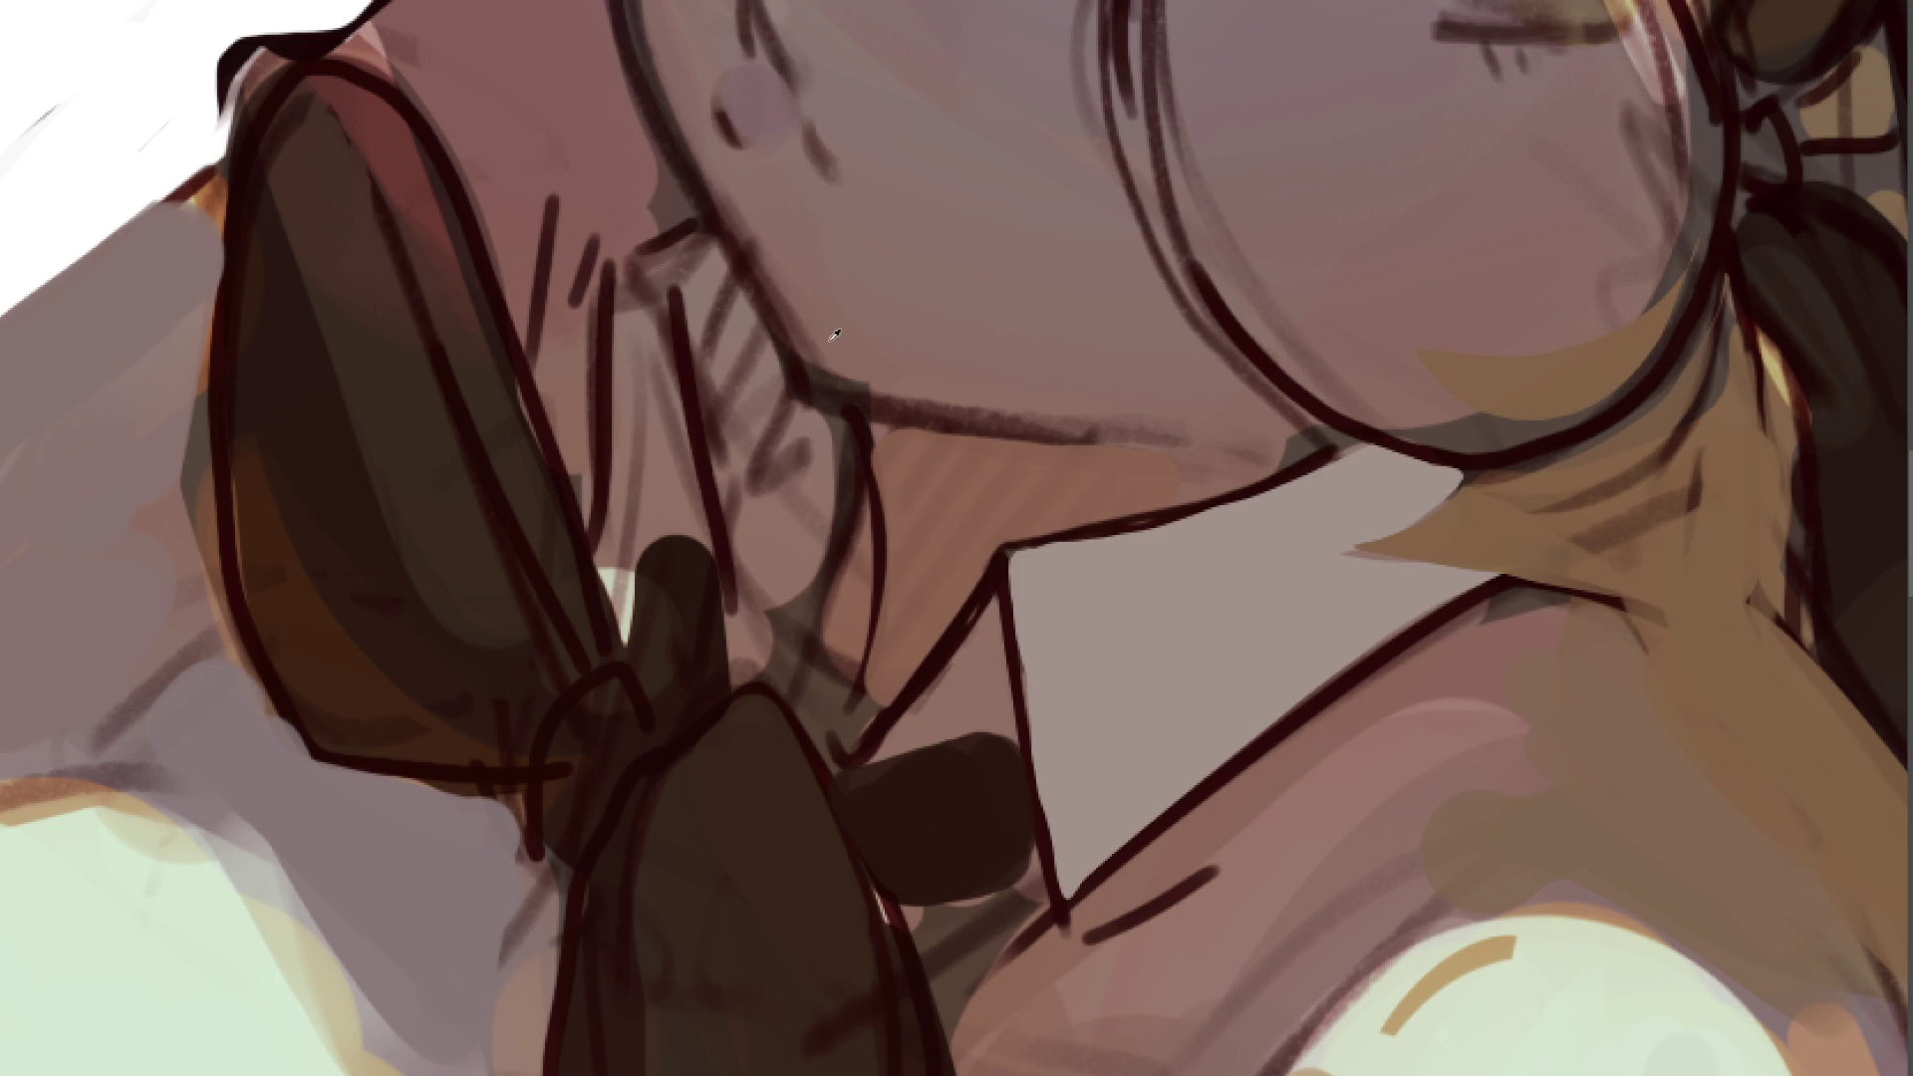
- Strengthen the jaw and chin lines and cover the neck hatching with light skin tone
left_click_drag(809, 379, 900, 389)
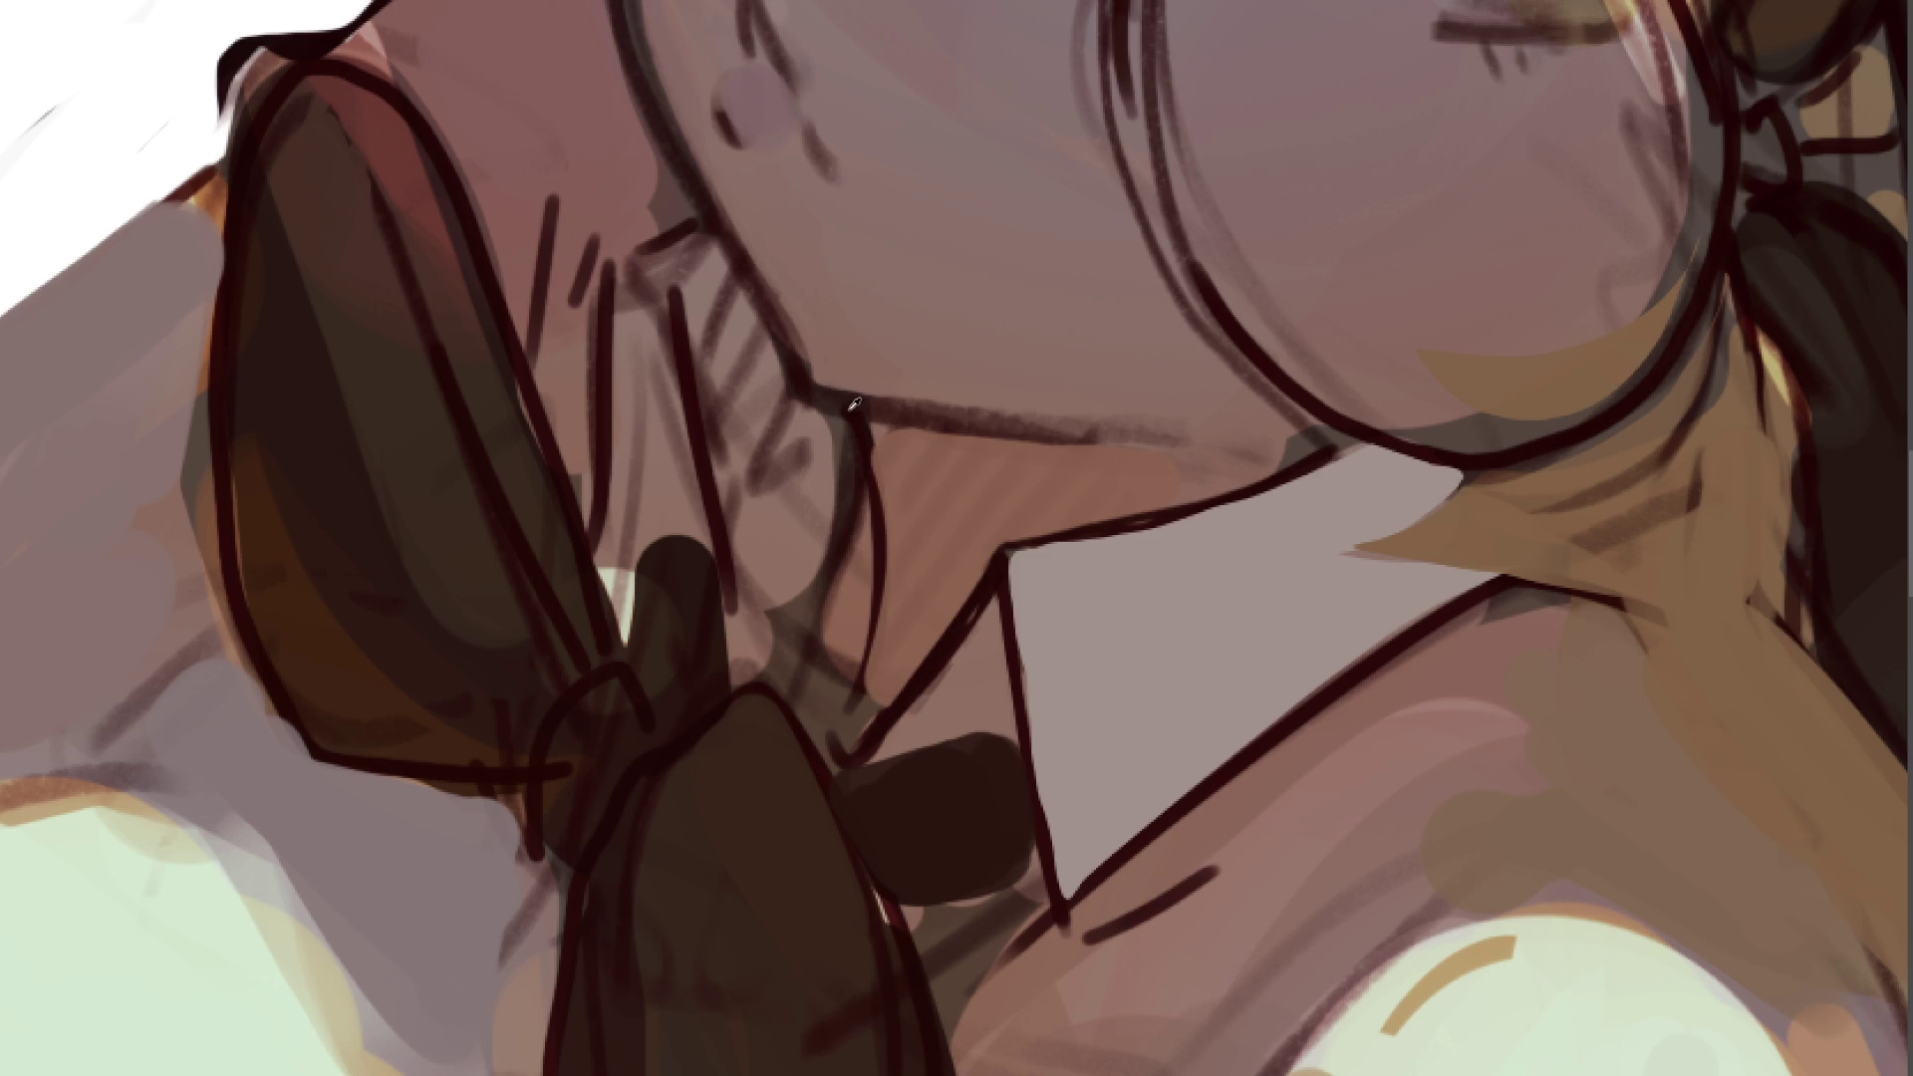
left_click_drag(861, 408, 972, 424)
mouse_move(855, 415)
left_mouse_down()
mouse_move(881, 526)
mouse_move(962, 430)
mouse_move(879, 470)
left_mouse_up()
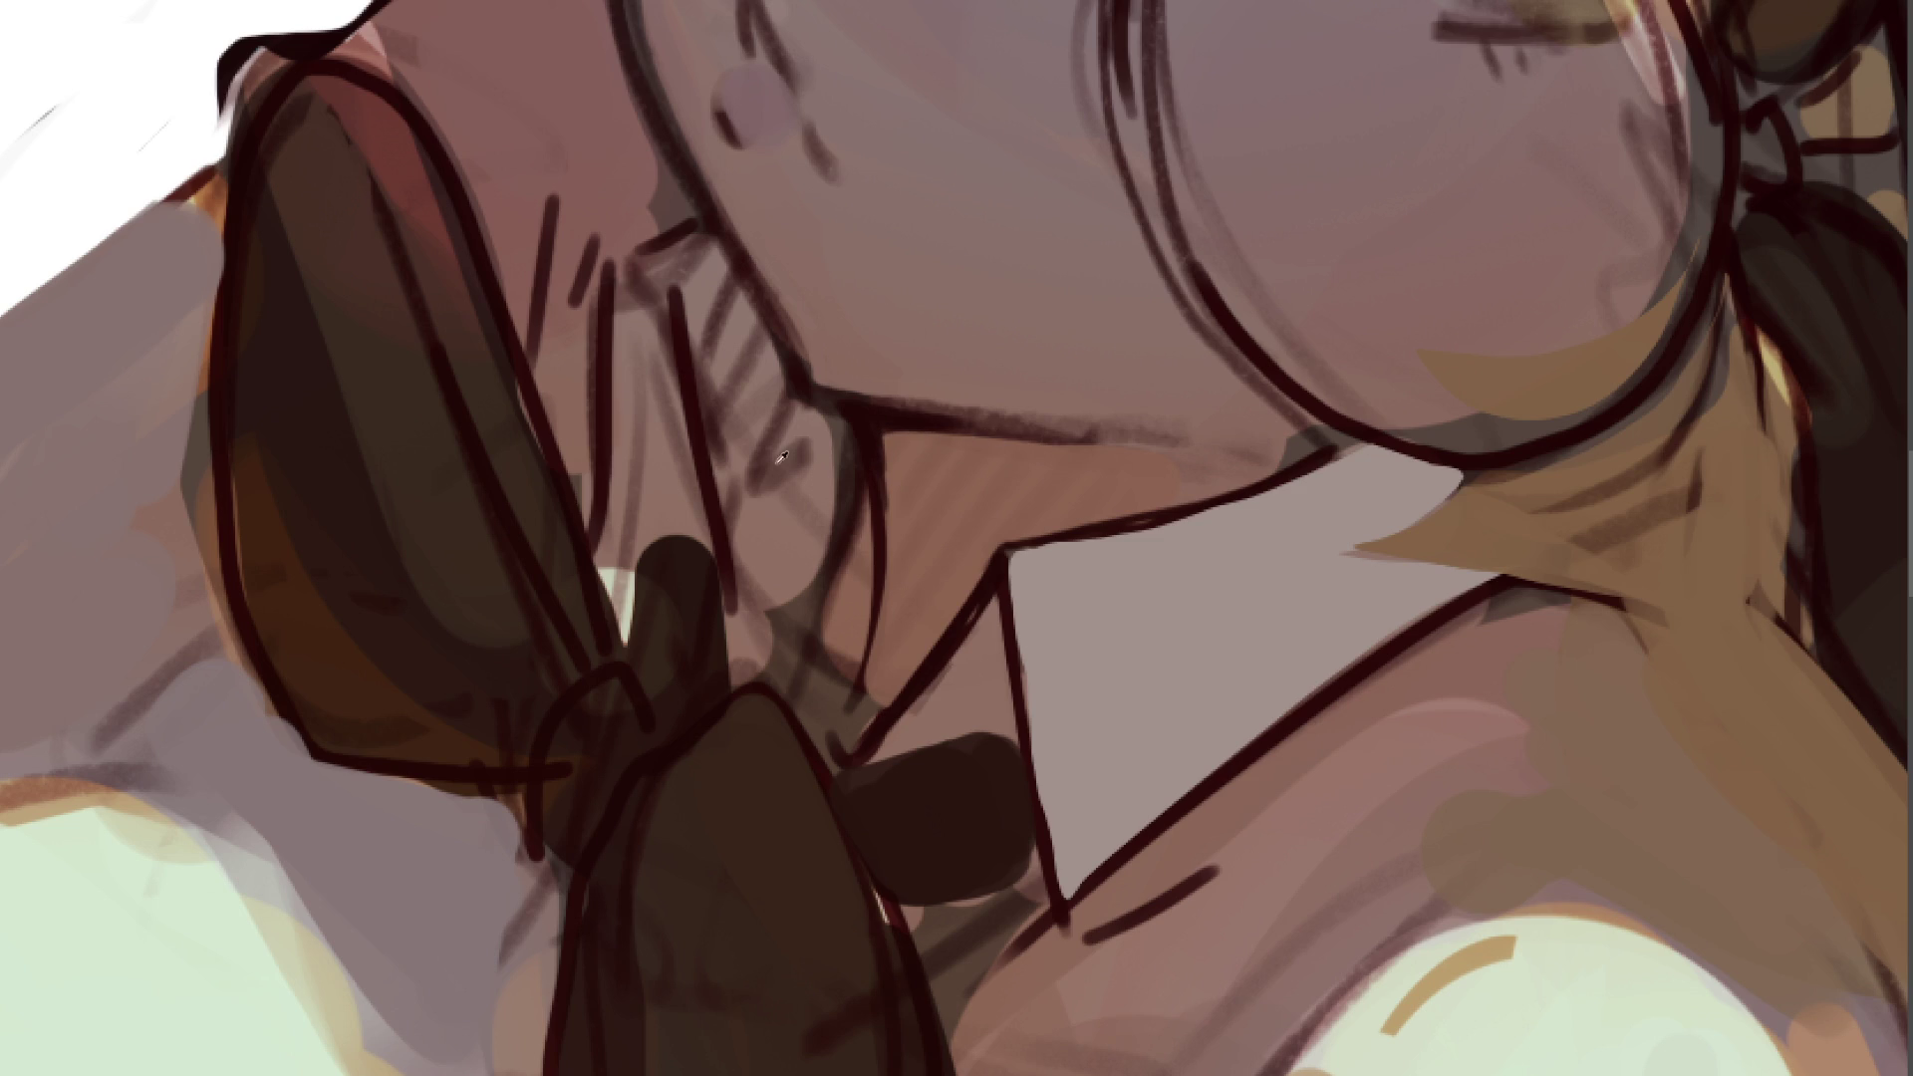
mouse_move(698, 279)
left_mouse_down()
mouse_move(762, 538)
mouse_move(811, 427)
mouse_move(846, 525)
mouse_move(794, 556)
mouse_move(811, 568)
mouse_move(794, 559)
left_mouse_up()
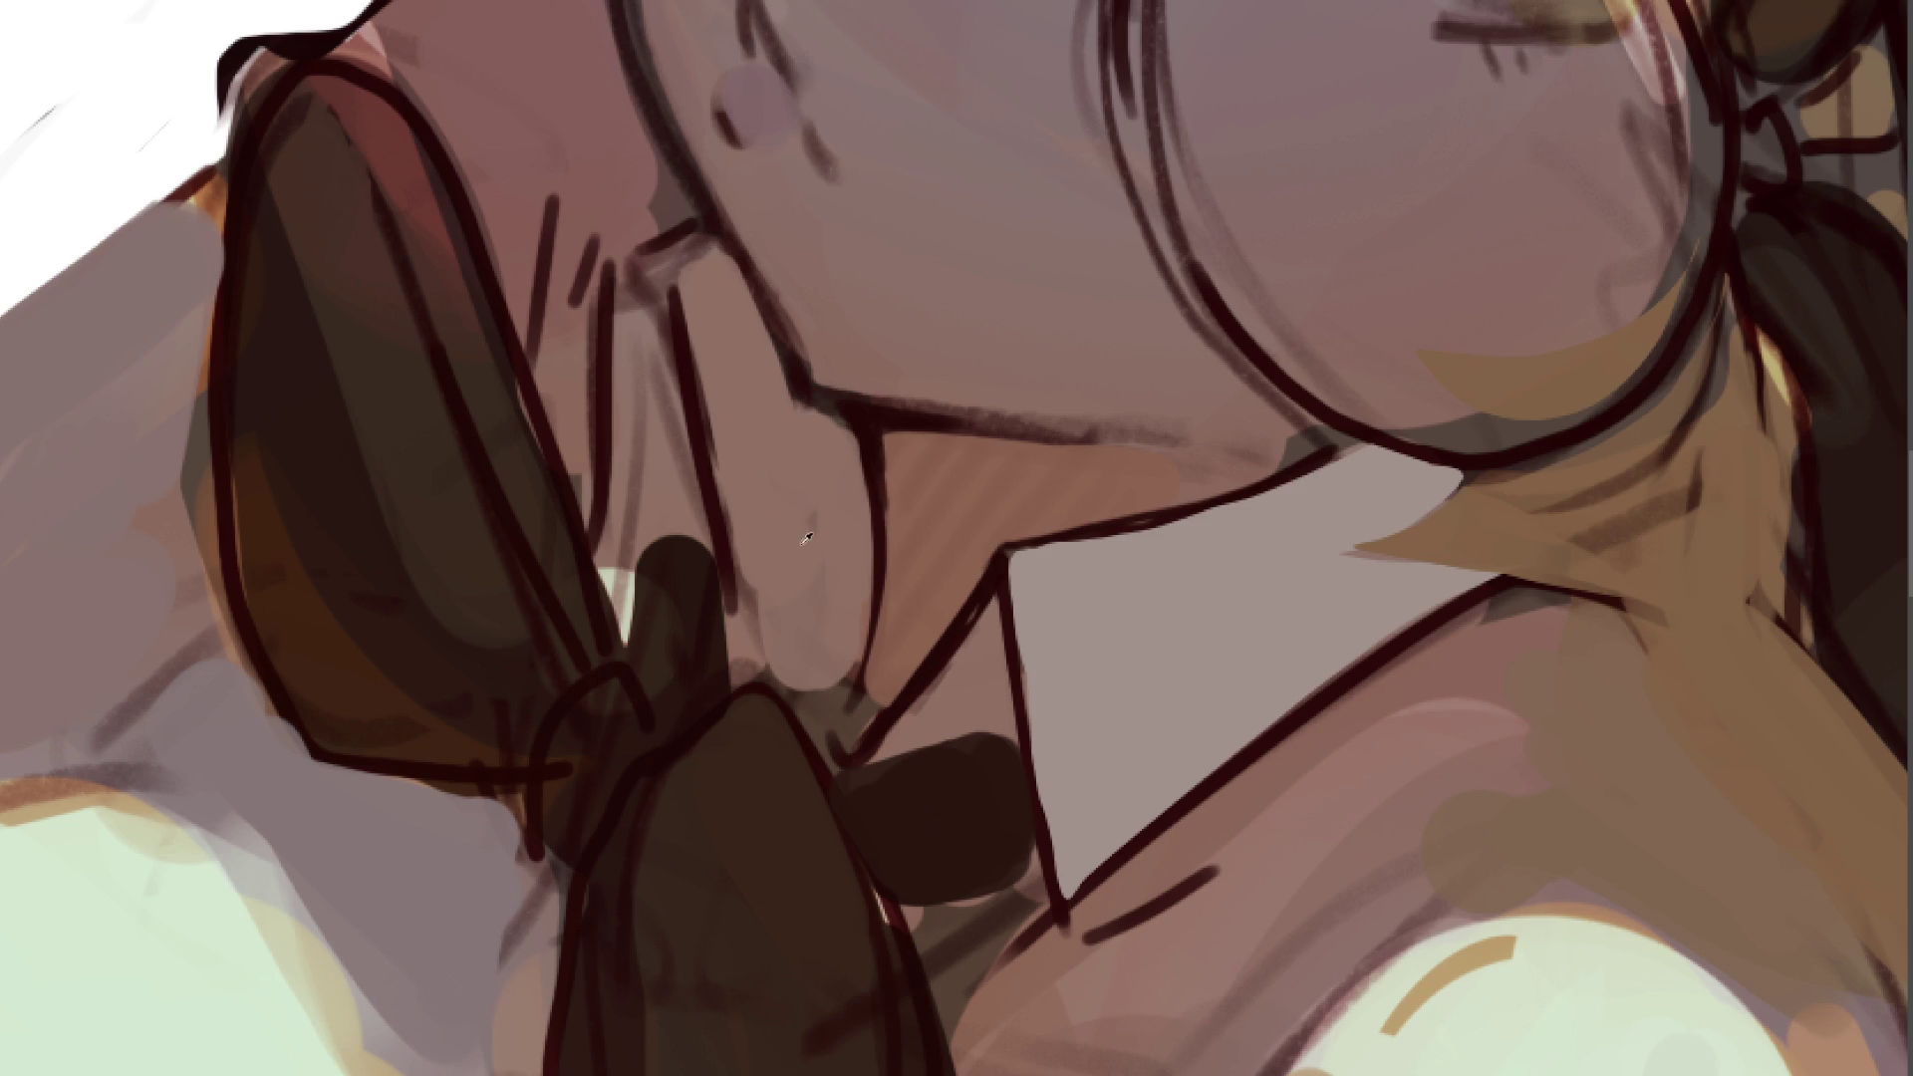
mouse_move(652, 350)
left_mouse_down()
mouse_move(637, 320)
mouse_move(621, 603)
mouse_move(640, 496)
mouse_move(675, 512)
mouse_move(671, 559)
mouse_move(662, 439)
mouse_move(652, 528)
left_mouse_up()
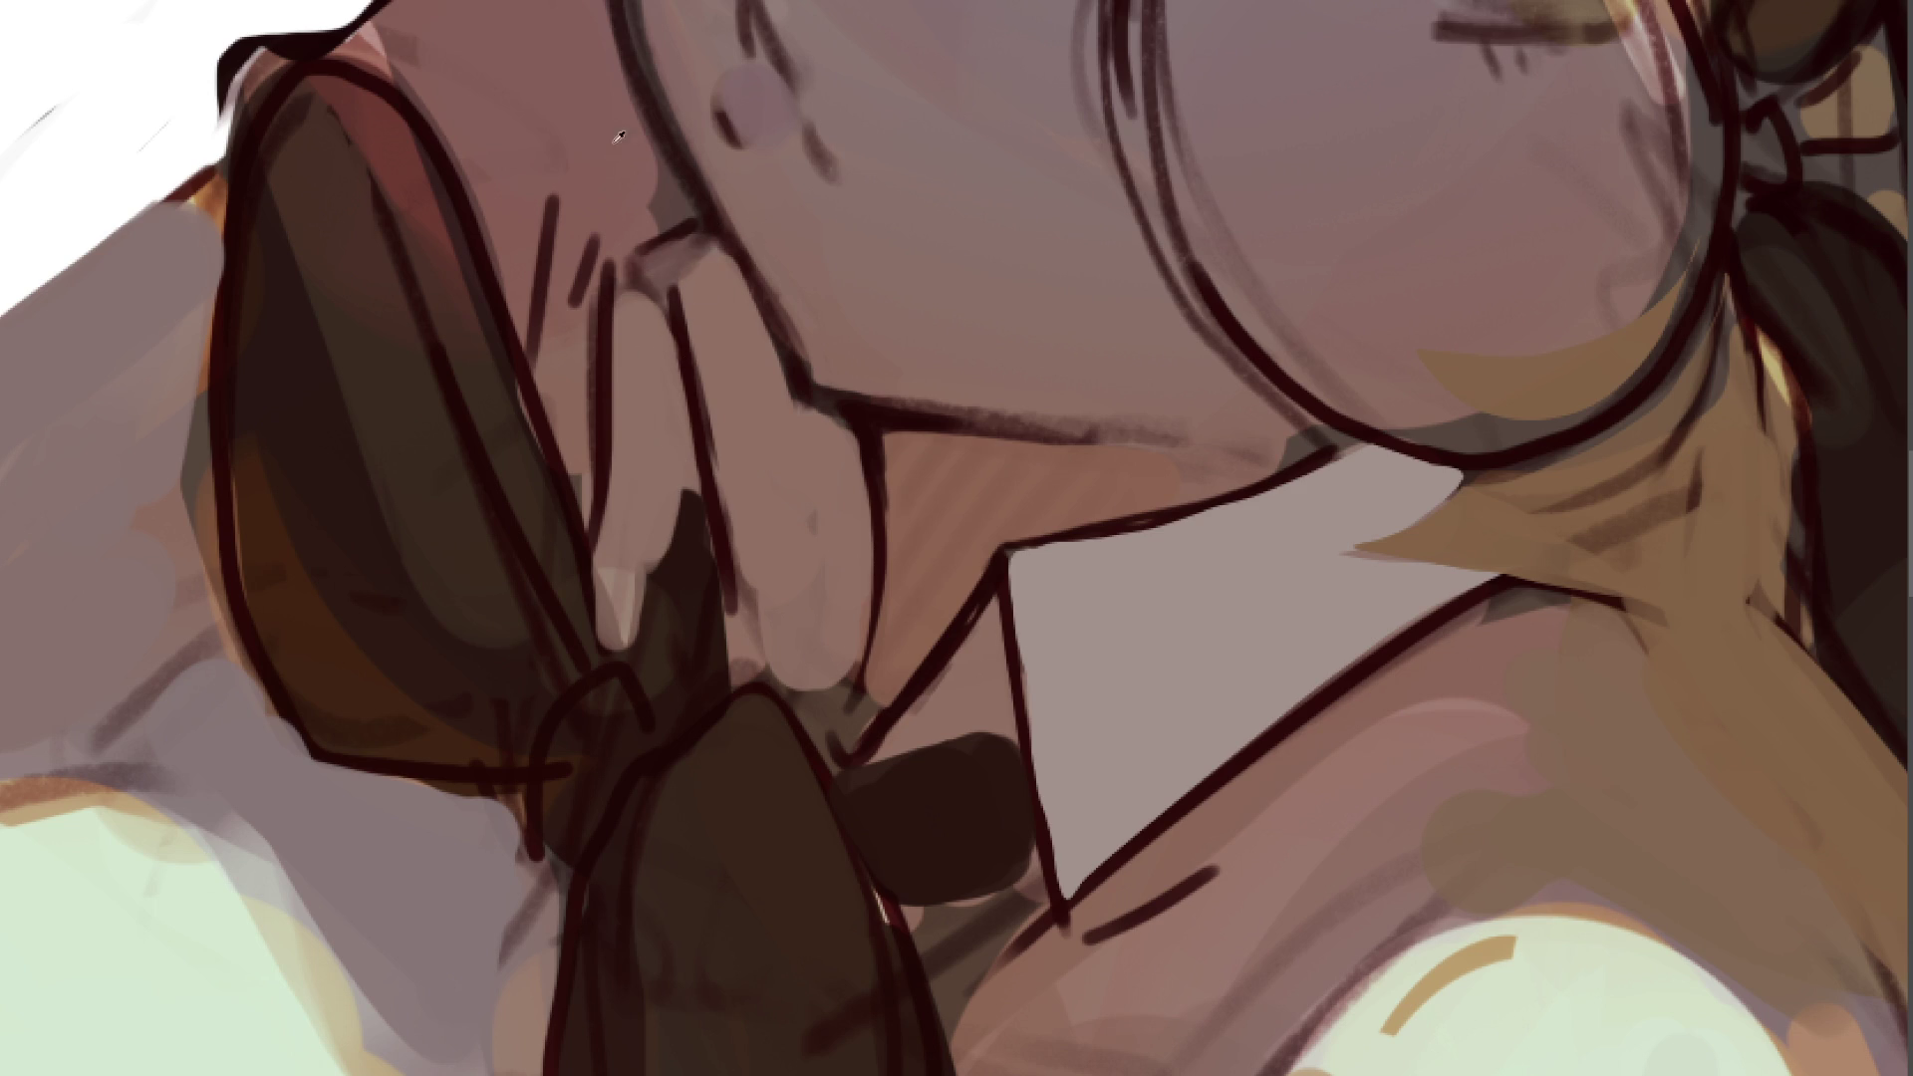
left_click_drag(615, 148, 649, 187)
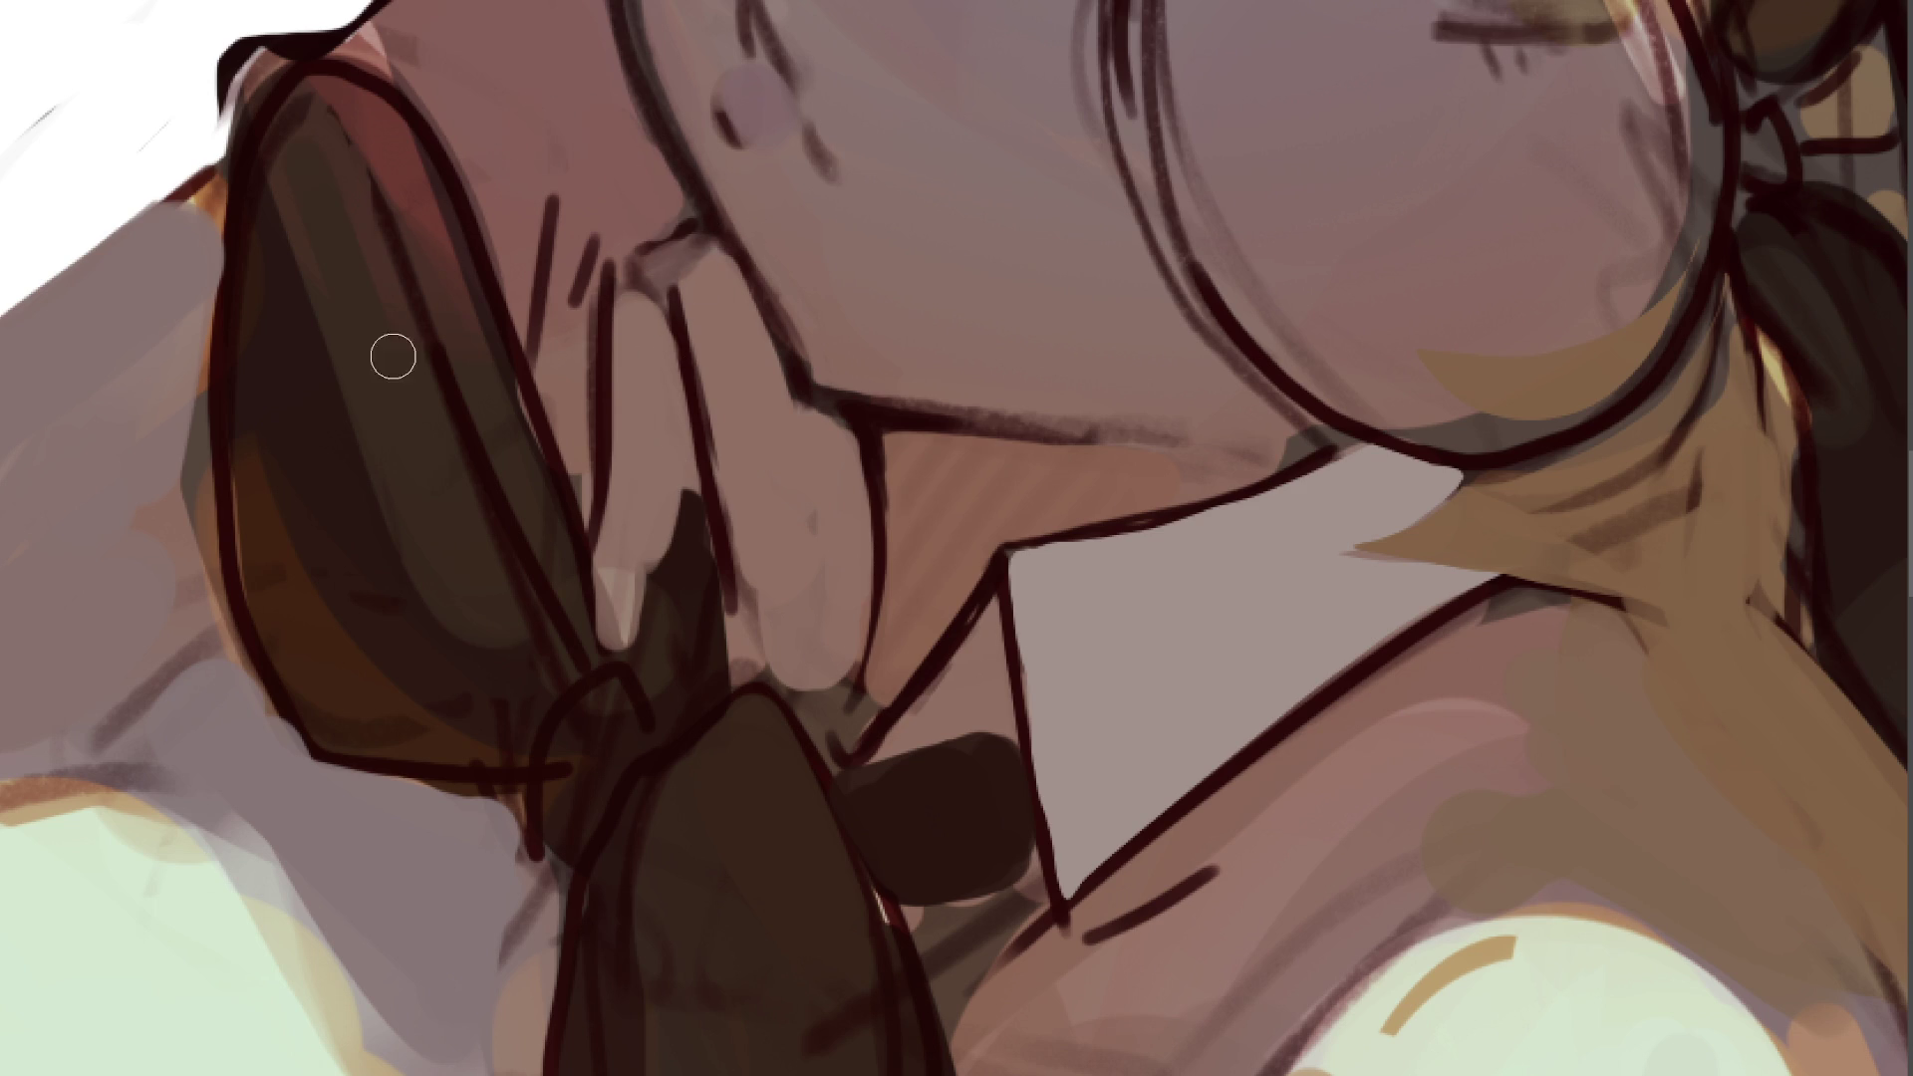
- Rework the hair with dark and greenish strokes, a mauve left edge, and a dark brown knot
left_click_drag(425, 284, 538, 588)
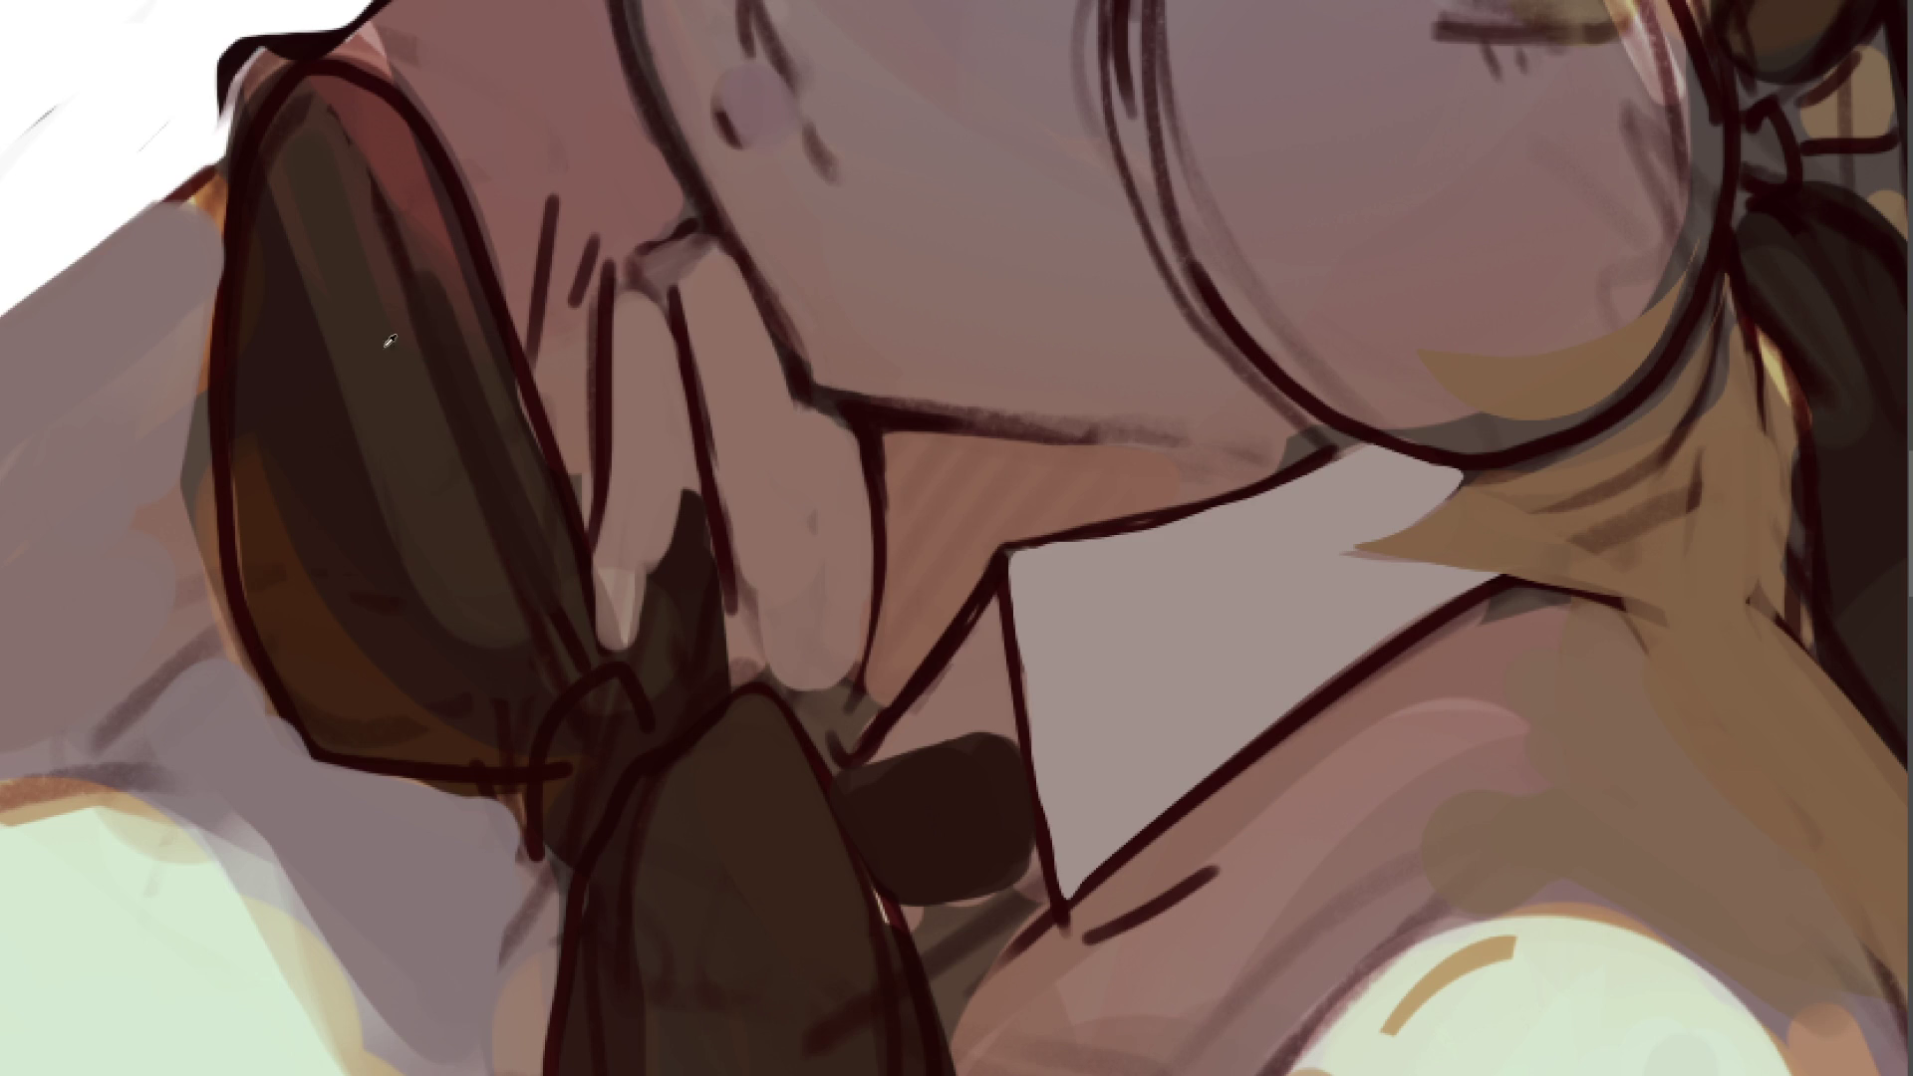
mouse_move(462, 308)
left_mouse_down()
mouse_move(440, 260)
mouse_move(578, 625)
left_mouse_up()
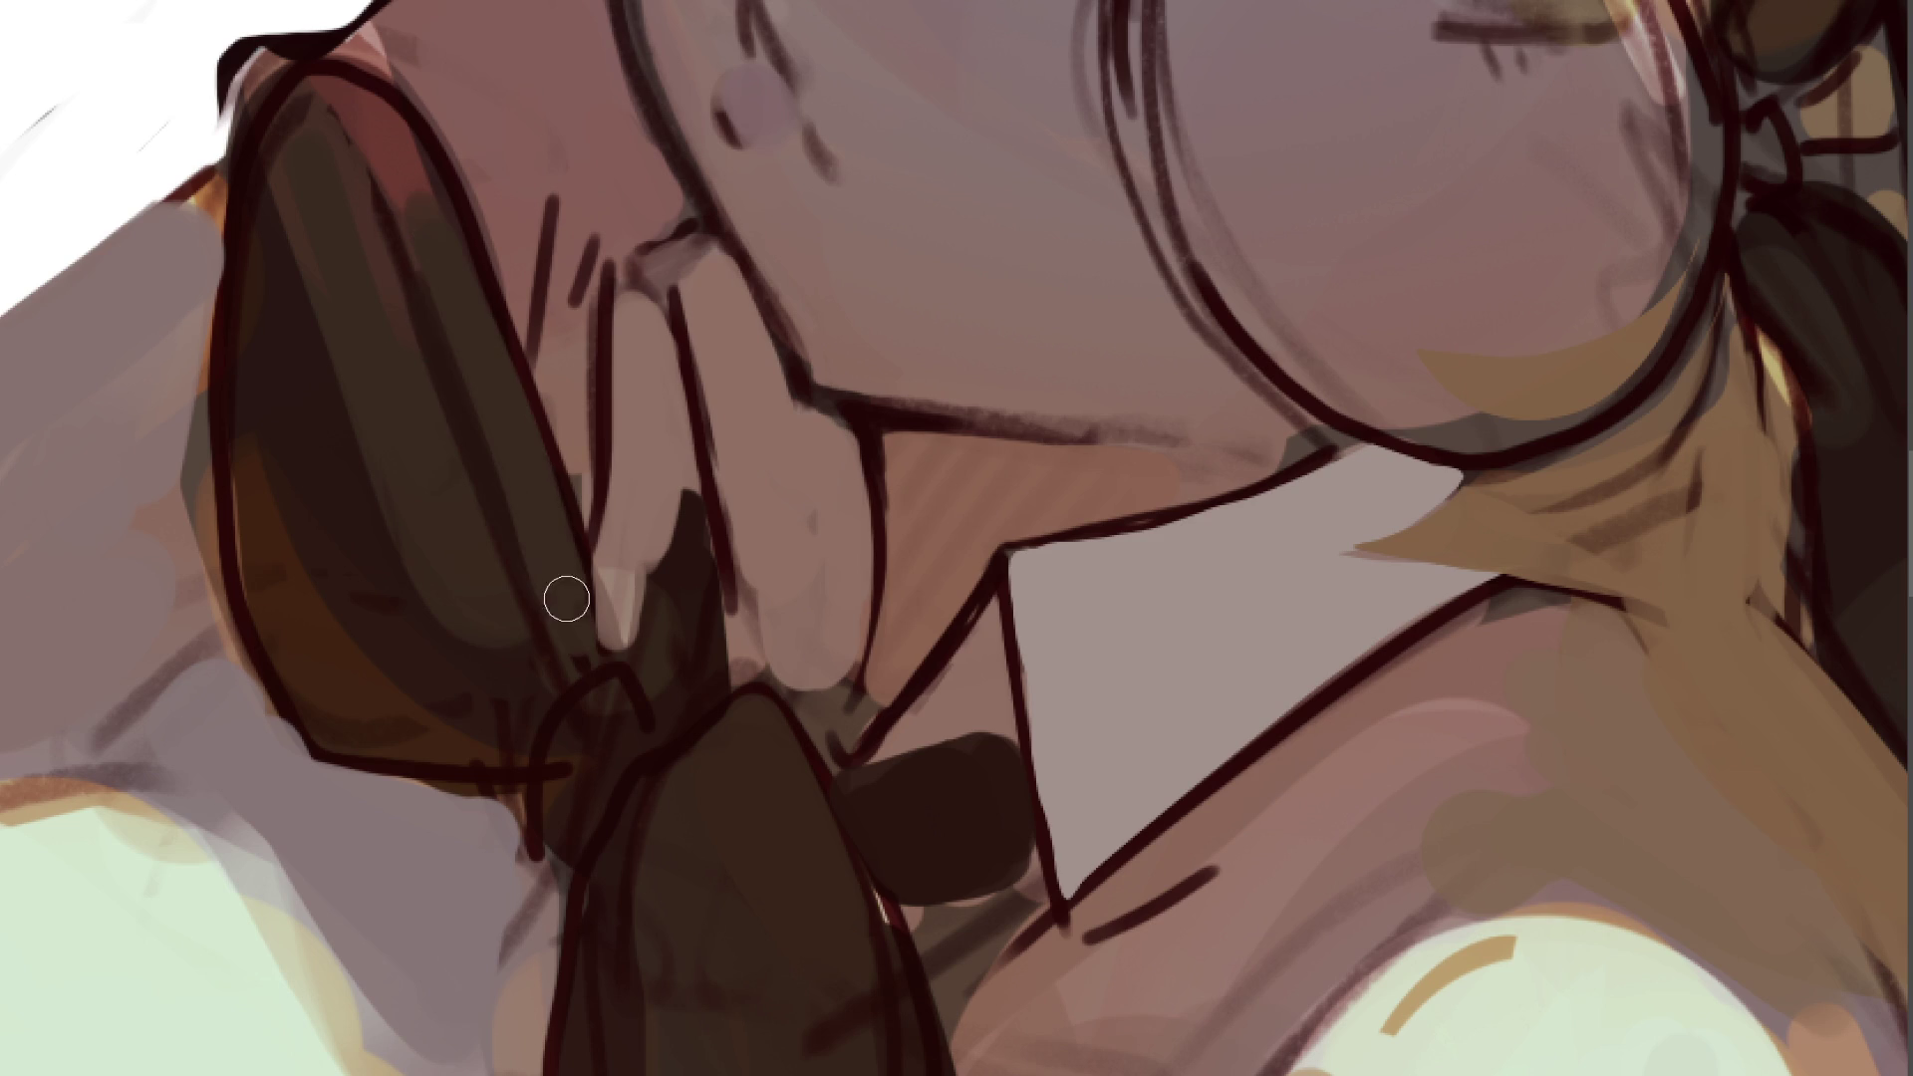
mouse_move(521, 568)
left_mouse_down()
mouse_move(568, 679)
mouse_move(462, 704)
left_mouse_up()
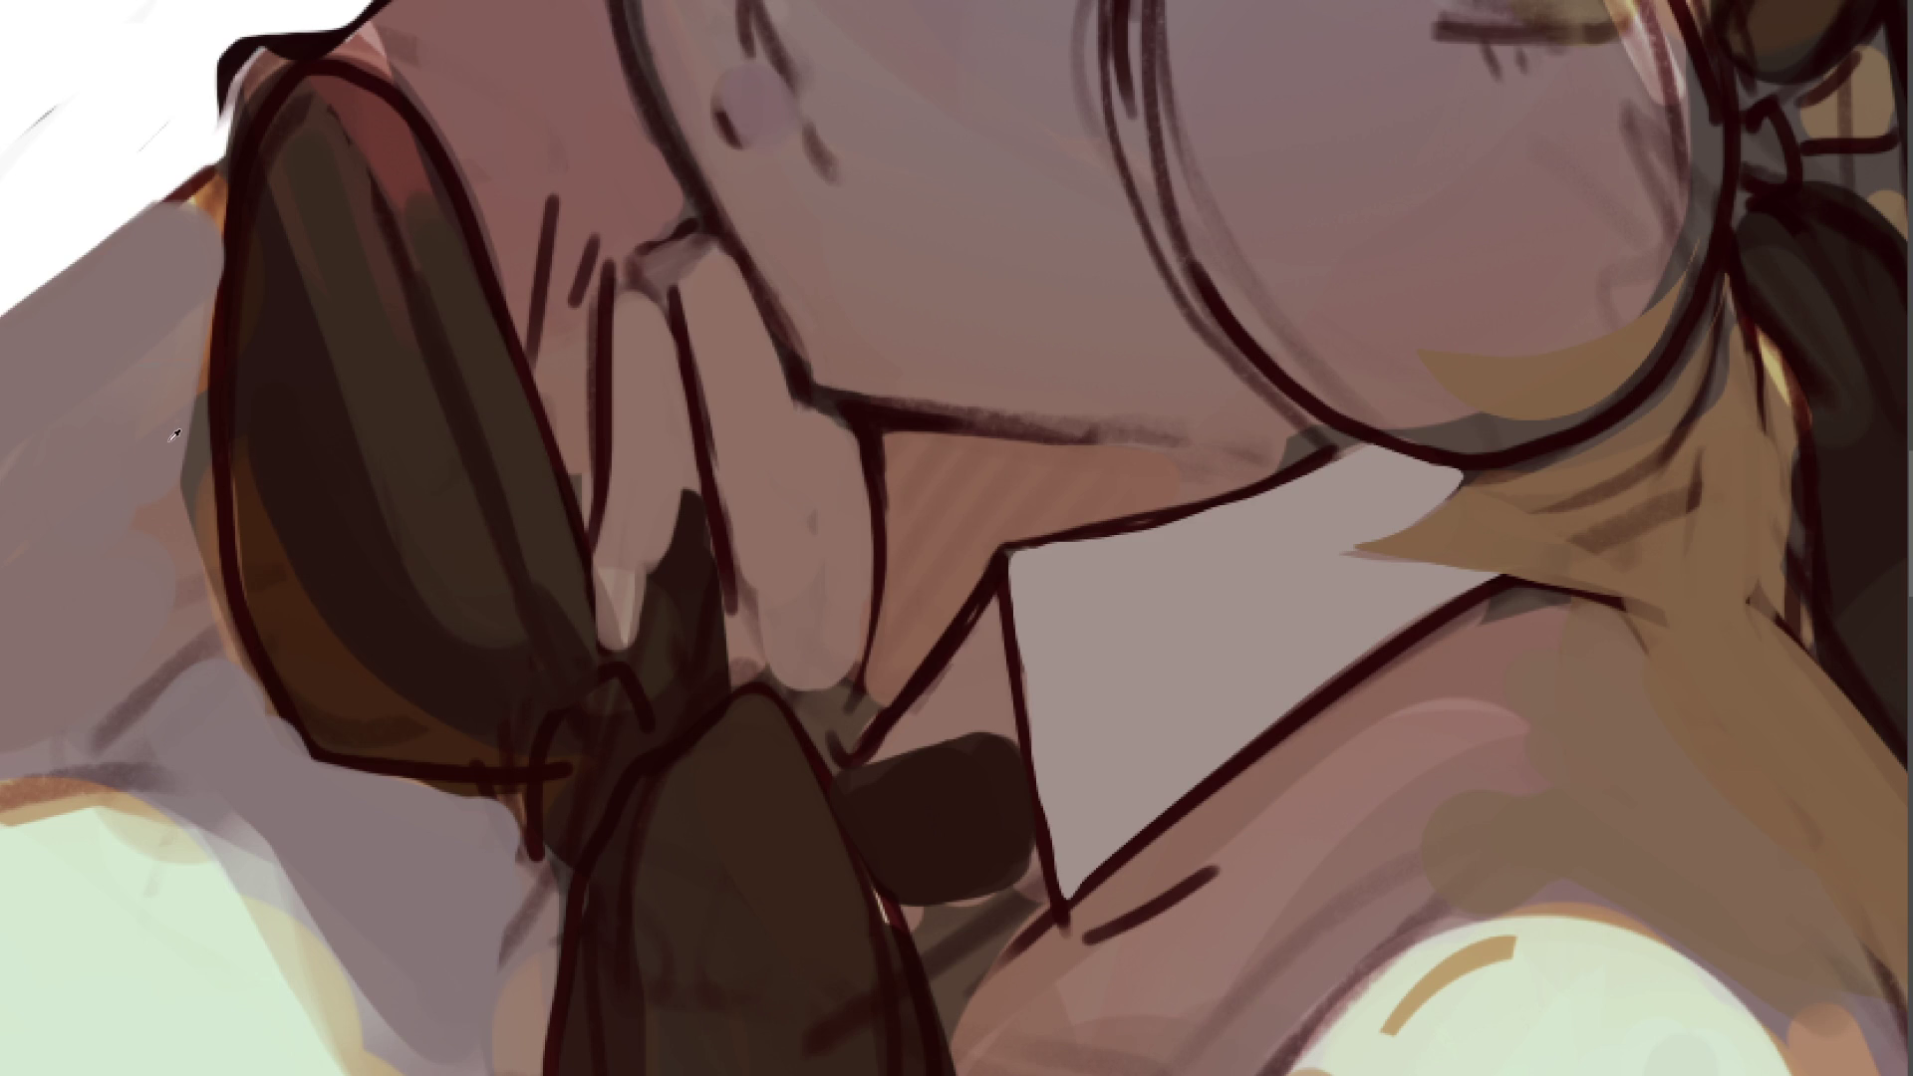
left_click_drag(200, 289, 189, 555)
left_click_drag(198, 255, 200, 547)
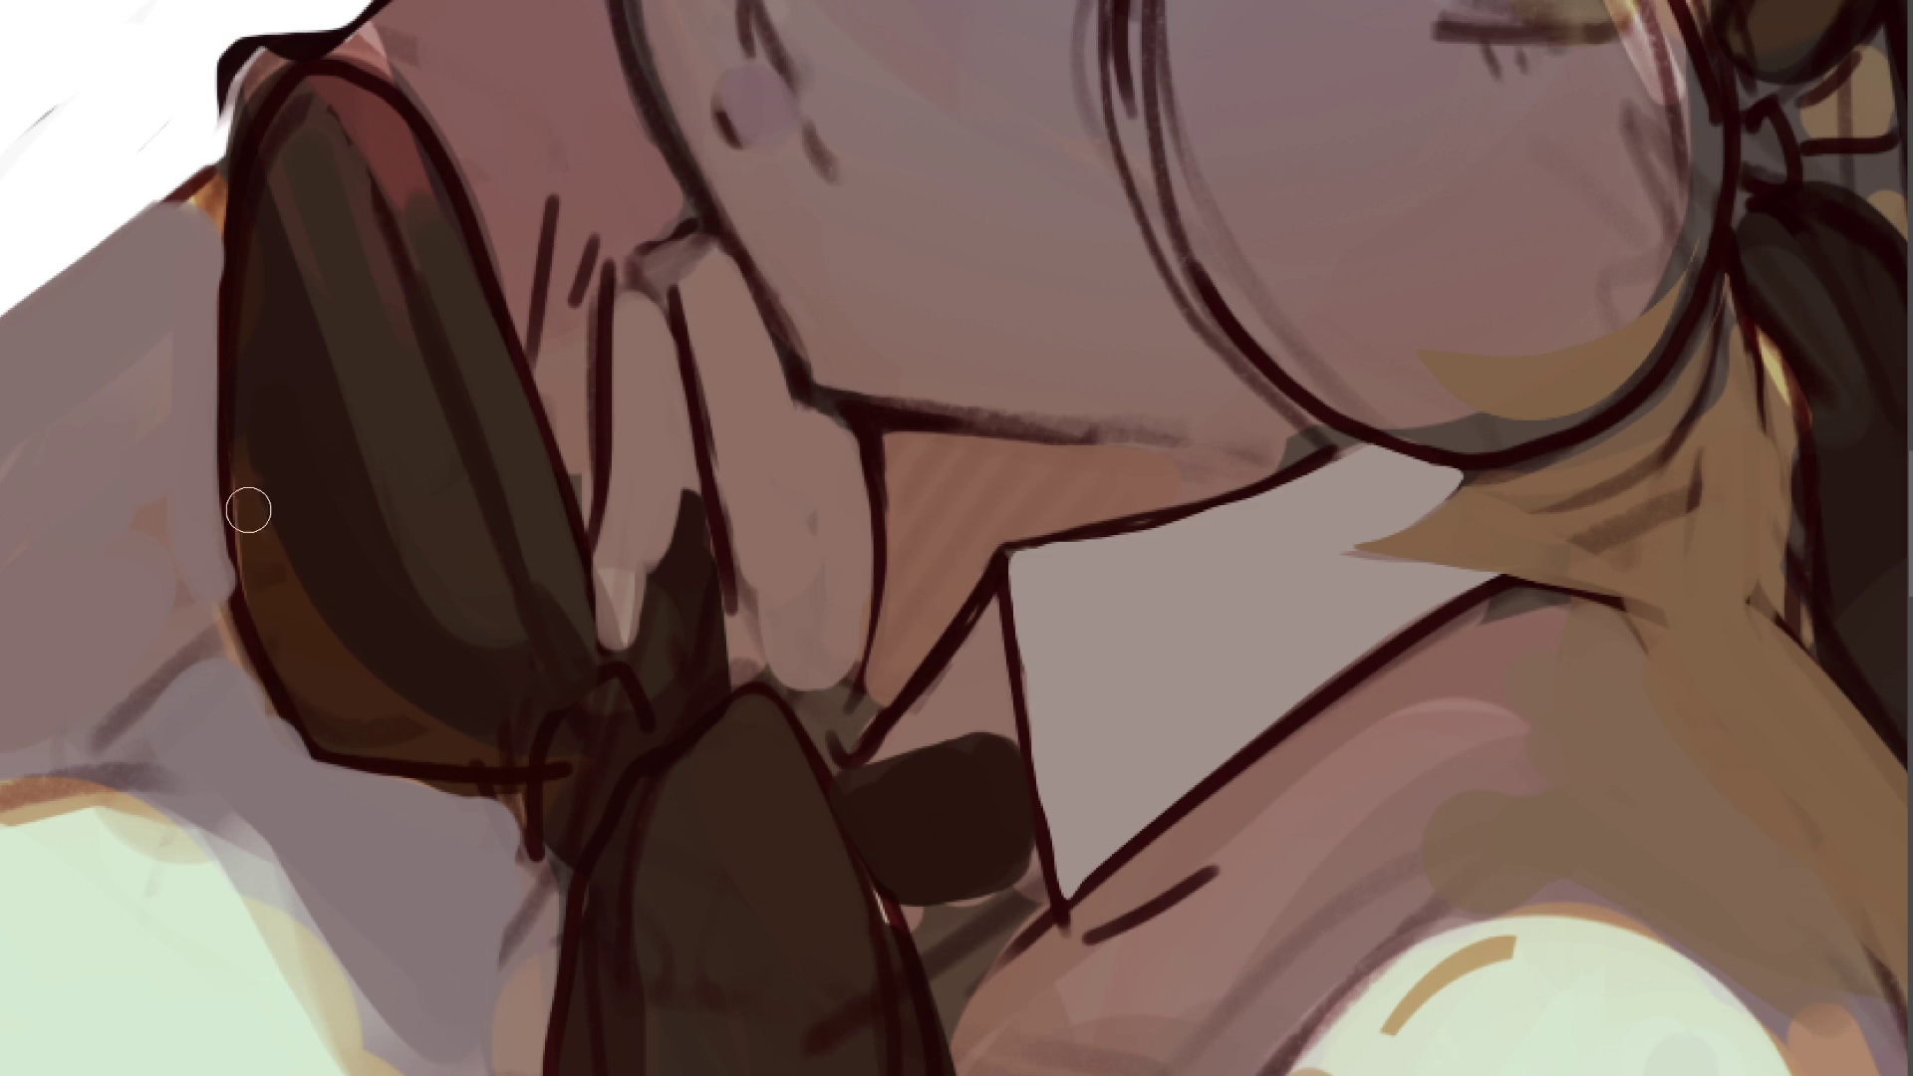
left_click_drag(219, 646, 302, 785)
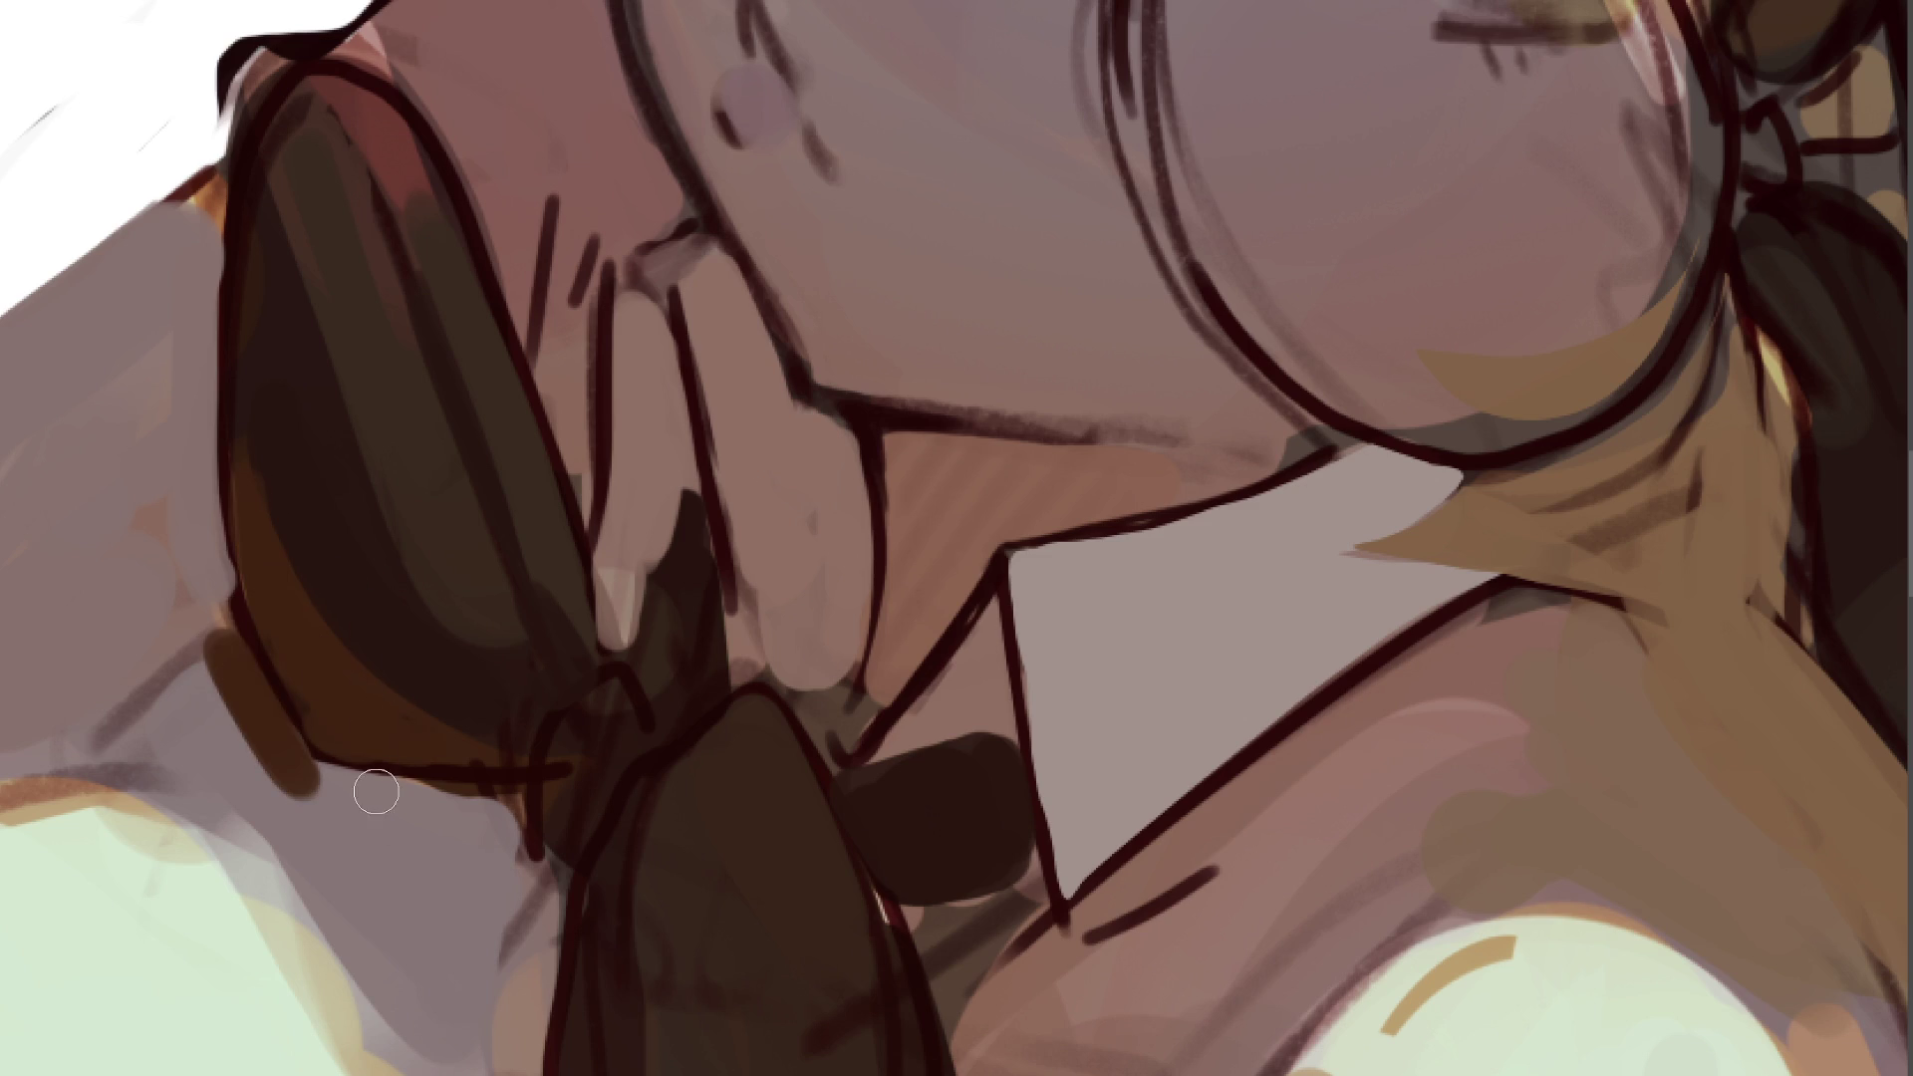
mouse_move(228, 678)
left_mouse_down()
mouse_move(299, 797)
mouse_move(334, 803)
left_mouse_up()
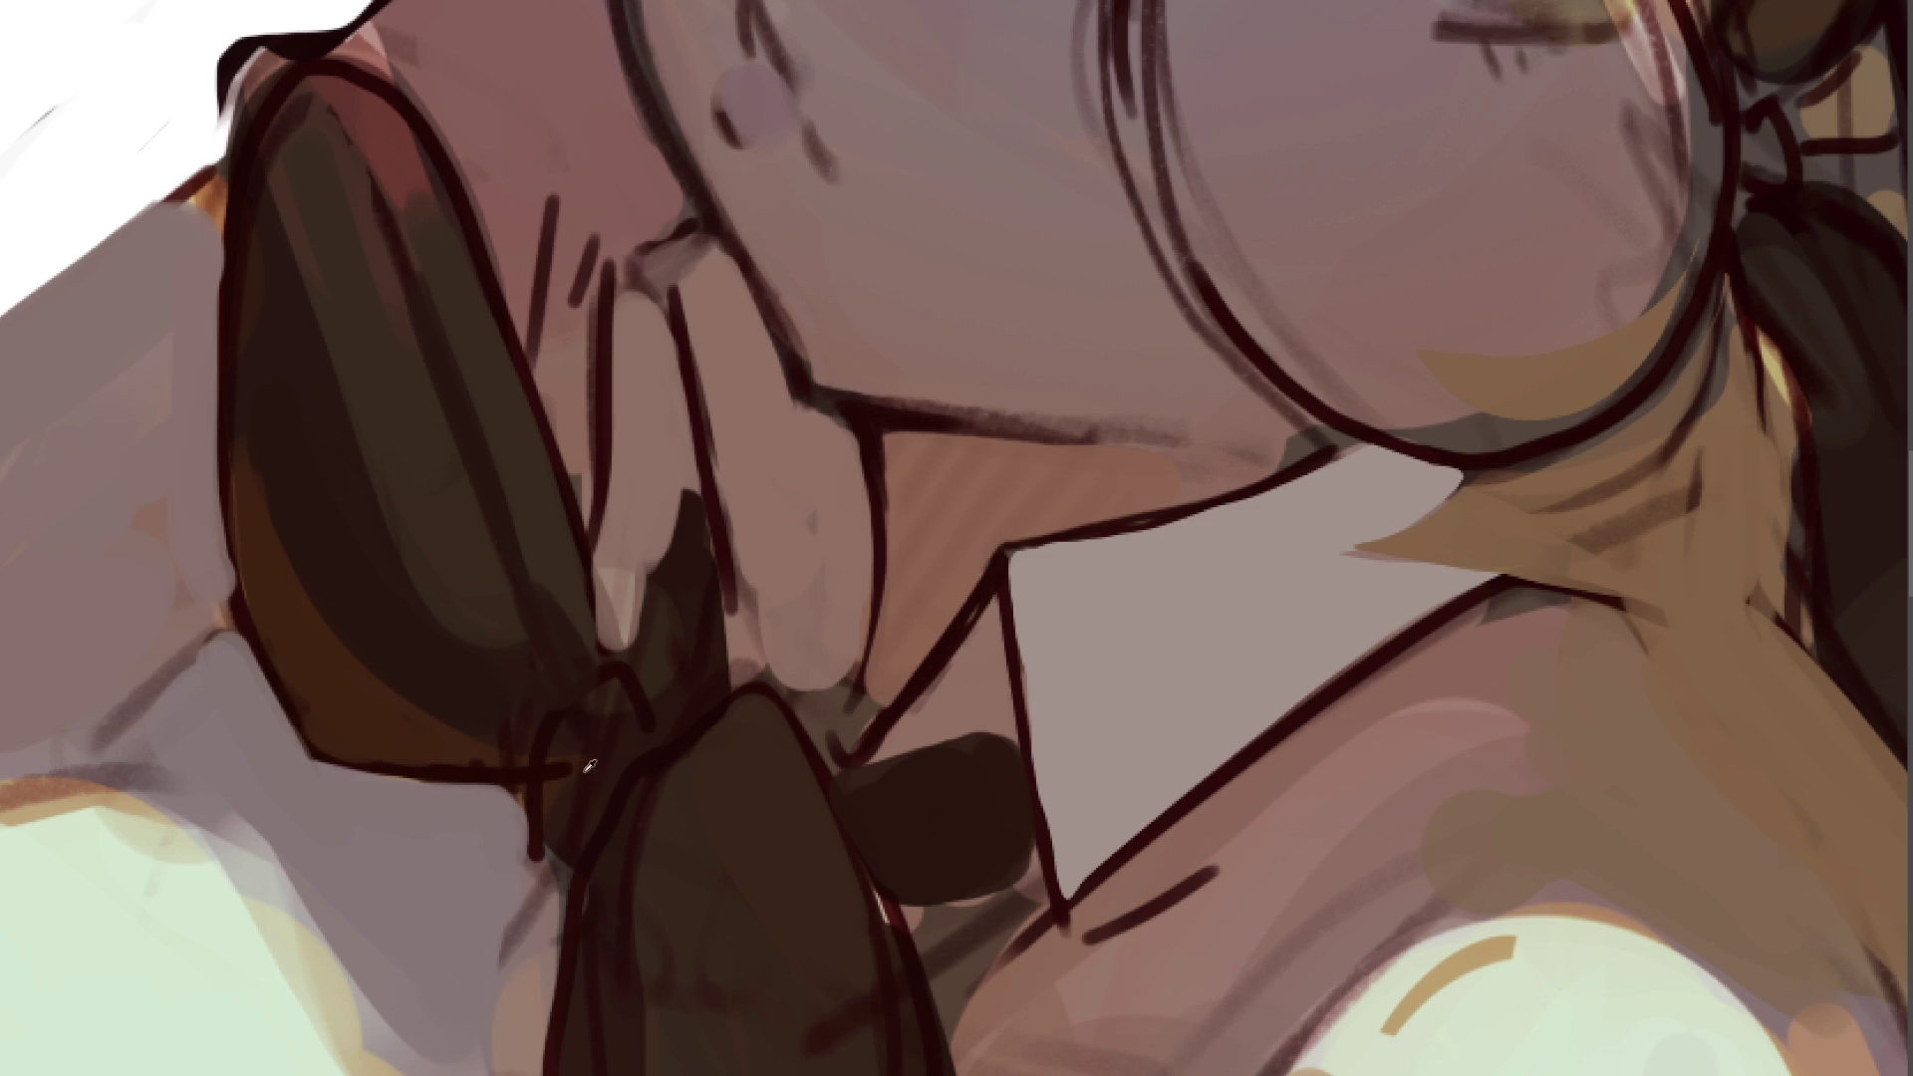
mouse_move(576, 740)
left_mouse_down()
mouse_move(589, 717)
mouse_move(572, 841)
mouse_move(622, 685)
mouse_move(547, 726)
mouse_move(654, 727)
mouse_move(578, 717)
mouse_move(641, 648)
left_mouse_up()
left_click_drag(555, 858, 545, 870)
key("ctrl+z")
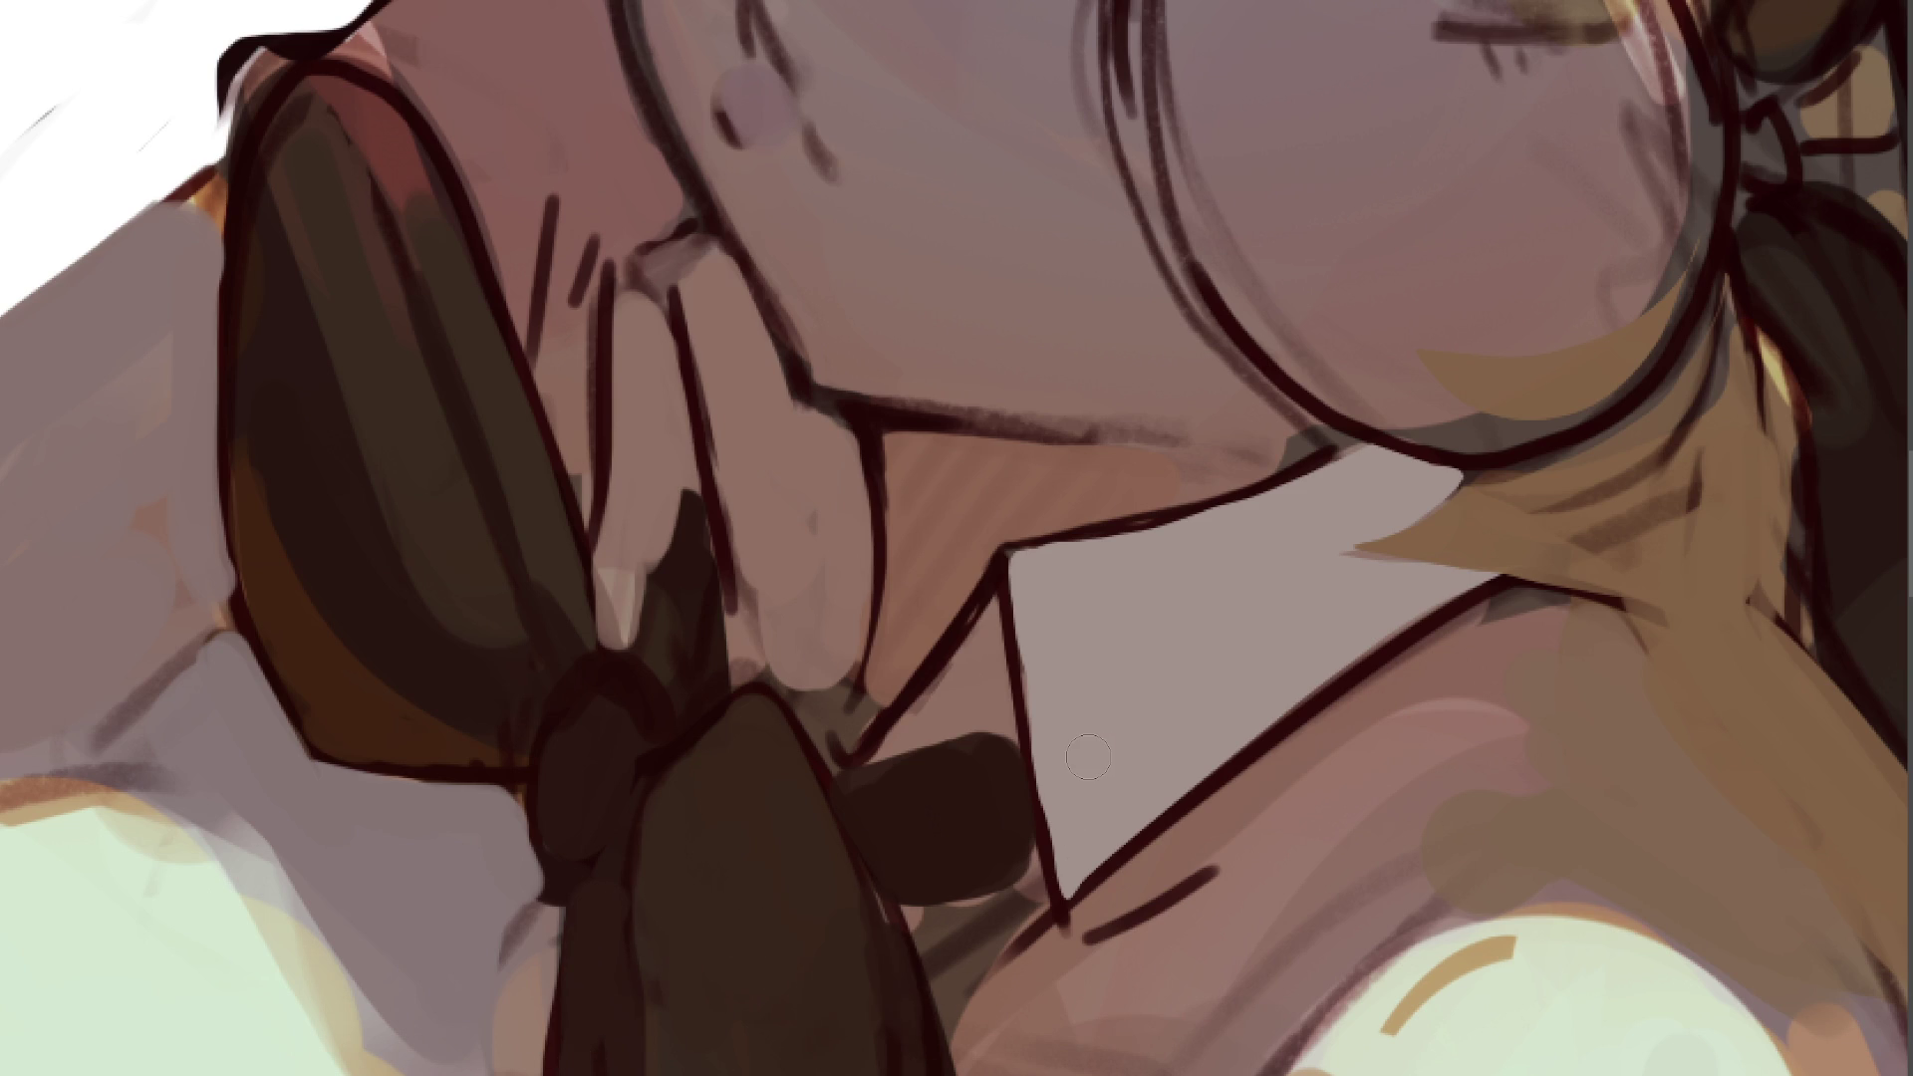
- Eyedrop a skin tone, cover the area below the collar, and paint pink shoulder skin with a dark top shadow
left_click(1064, 872, "ctrl")
mouse_move(911, 915)
left_mouse_down()
mouse_move(1021, 905)
mouse_move(967, 1006)
mouse_move(1032, 955)
mouse_move(972, 1012)
mouse_move(997, 1022)
mouse_move(1206, 1027)
left_mouse_up()
left_click_drag(1091, 949, 971, 1012)
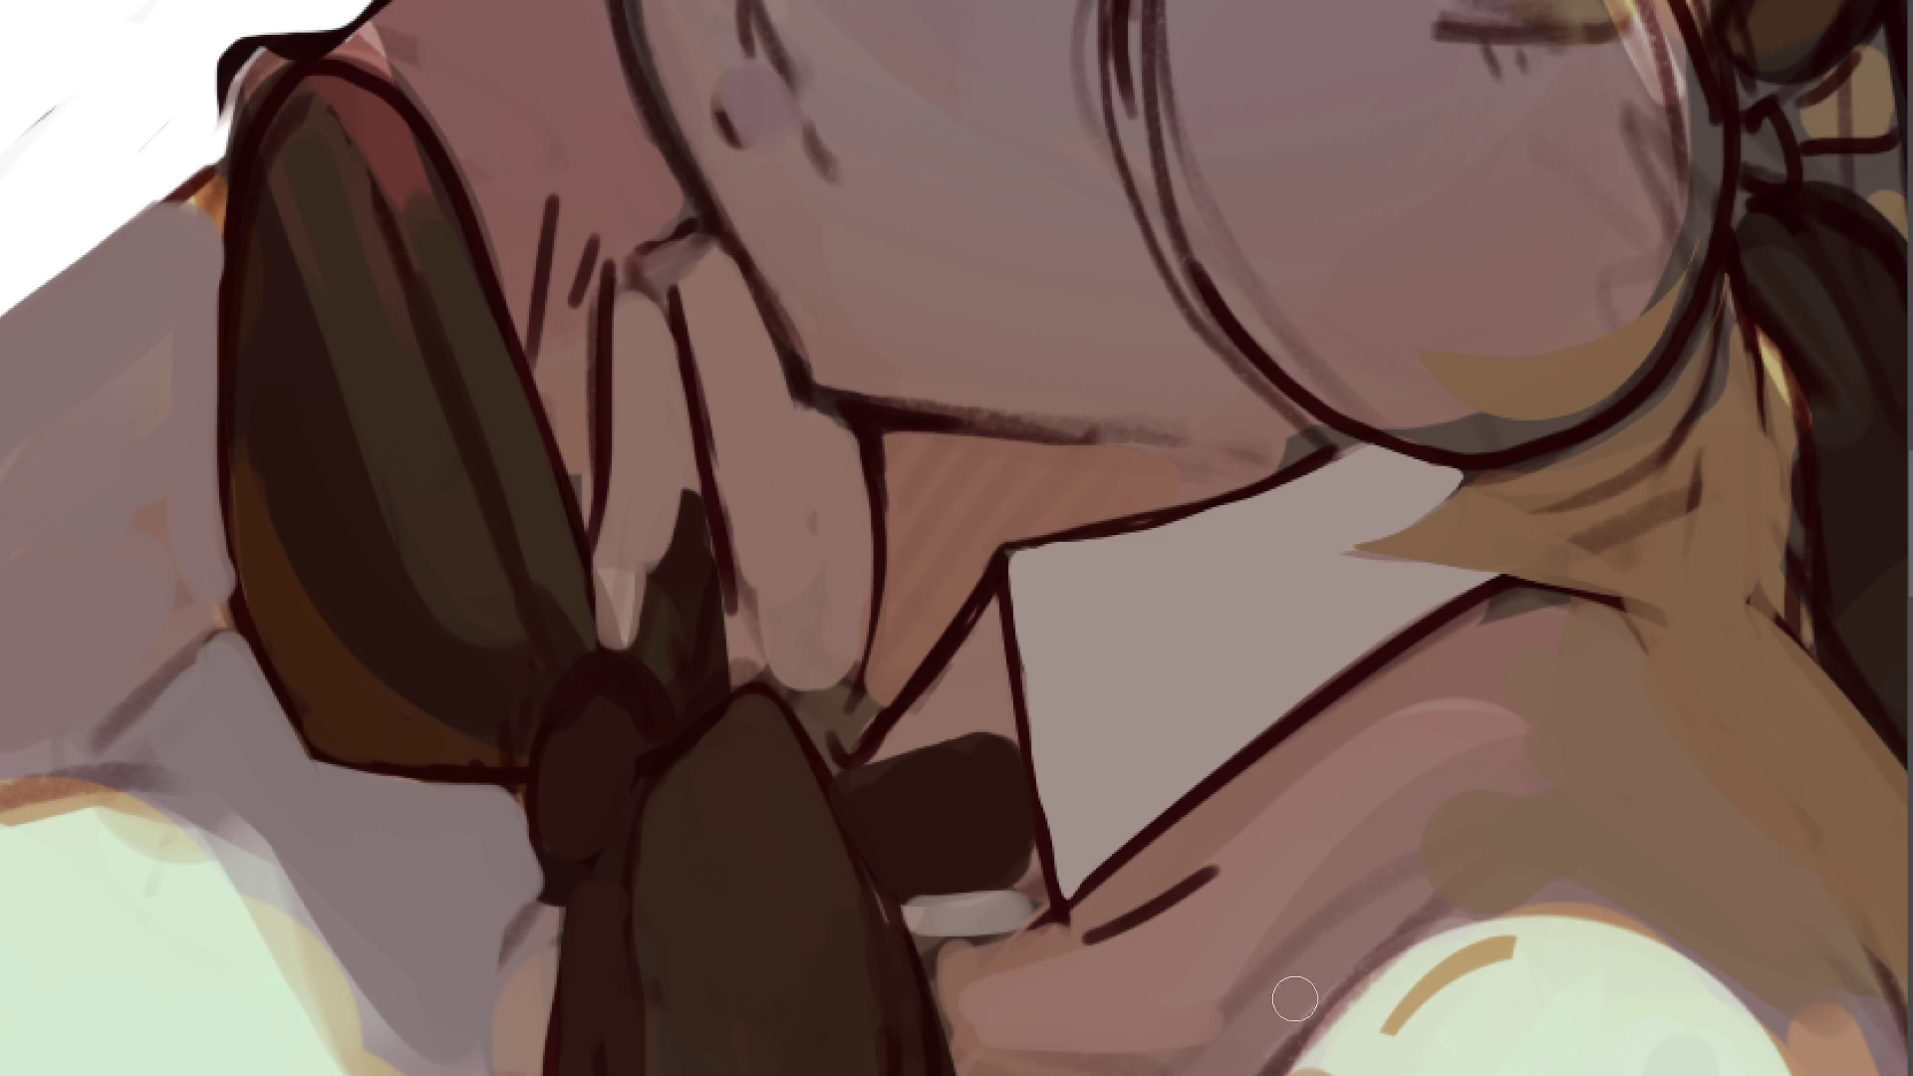
left_click_drag(1365, 934, 1409, 876)
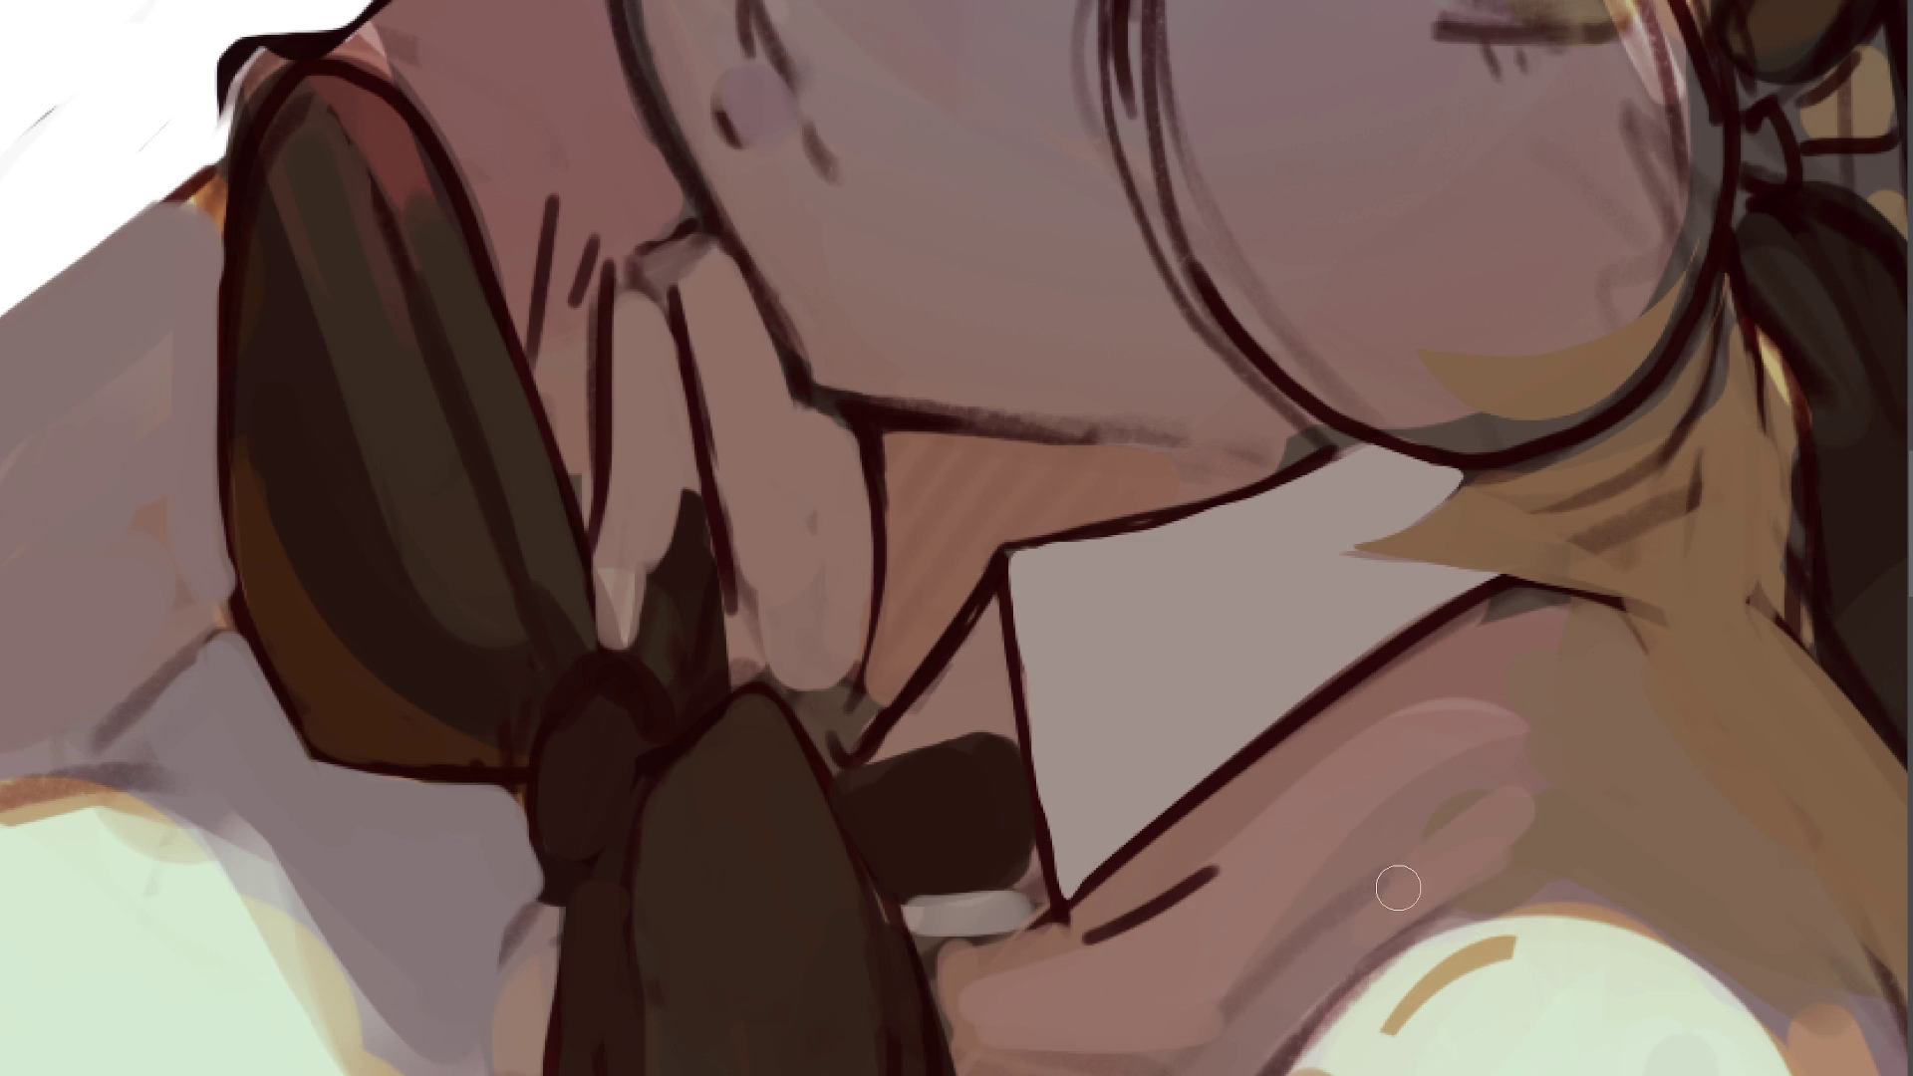
left_click_drag(1595, 847, 1409, 876)
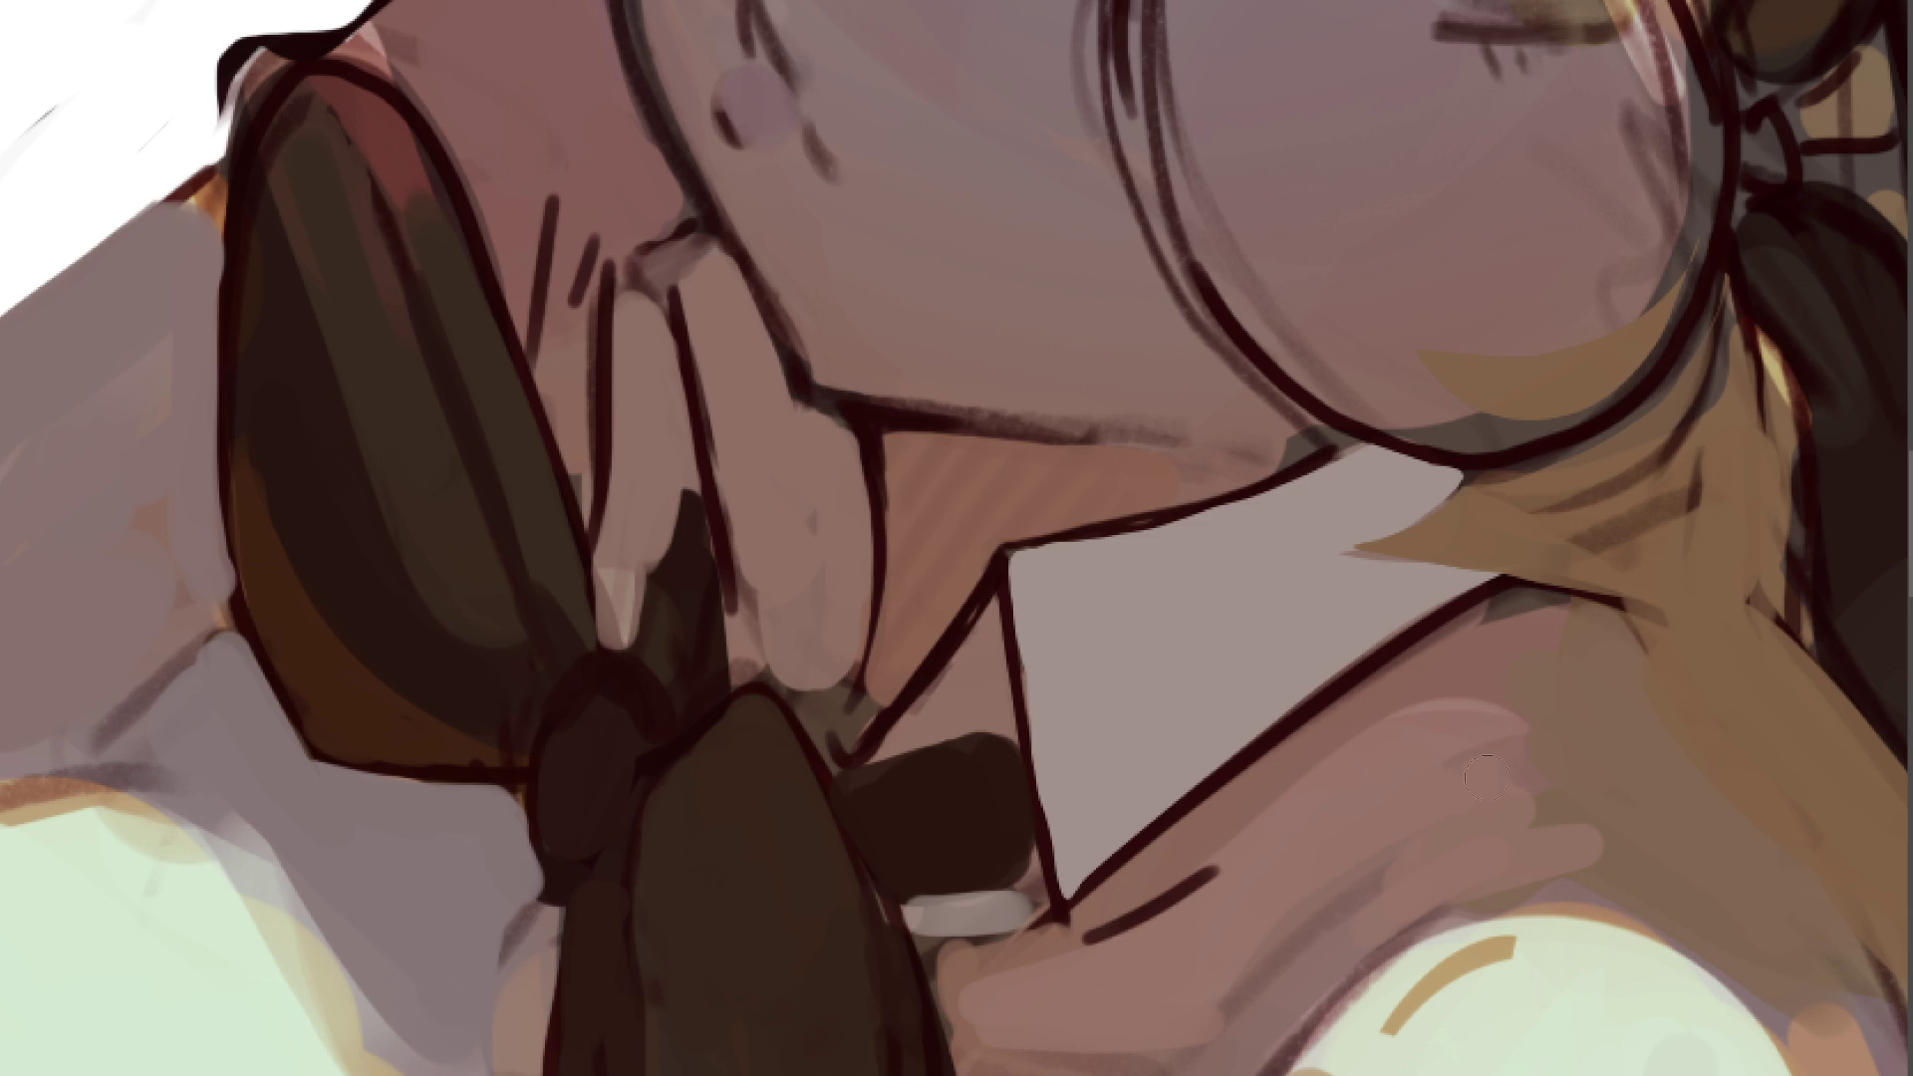
mouse_move(1475, 623)
left_mouse_down()
mouse_move(1614, 640)
mouse_move(1525, 670)
mouse_move(1509, 629)
left_mouse_up()
mouse_move(1605, 590)
left_mouse_down()
mouse_move(1400, 670)
mouse_move(1555, 628)
mouse_move(1600, 638)
left_mouse_up()
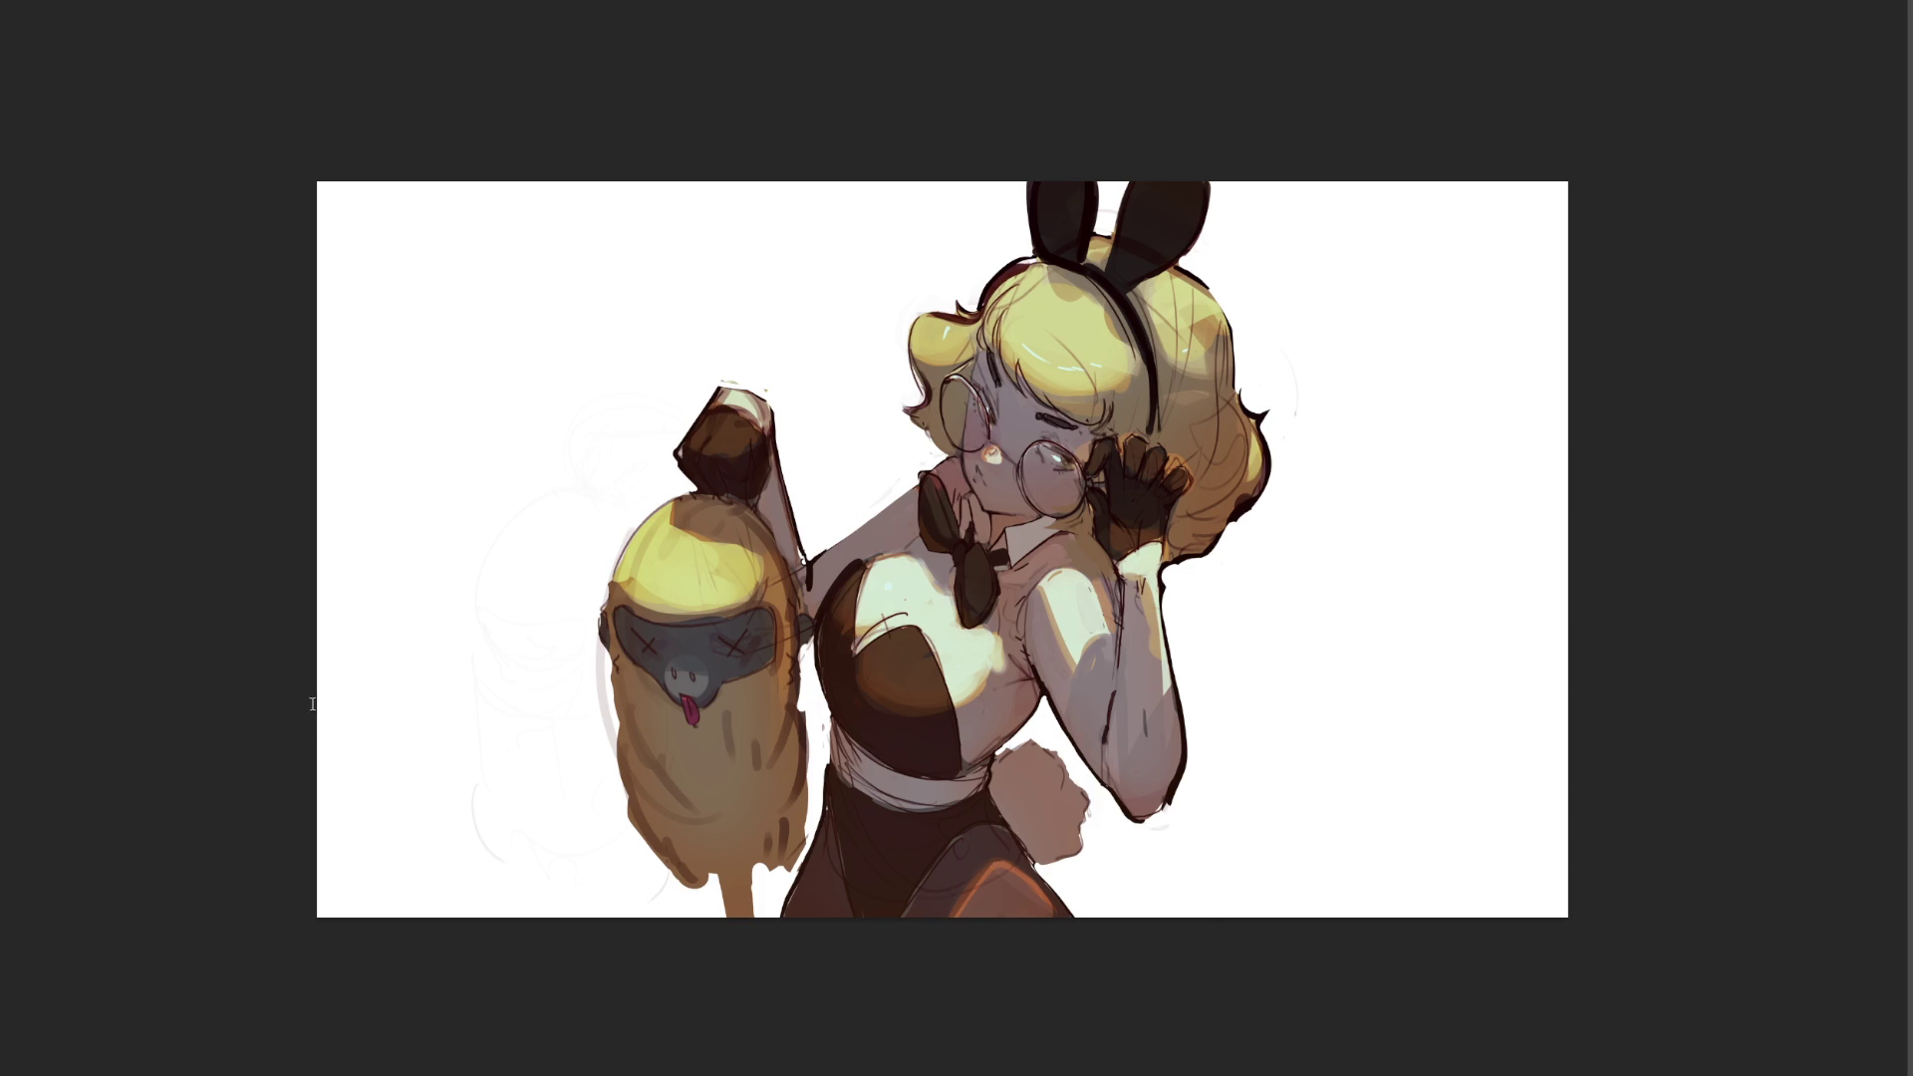
- Zoom in and darken the shading under the chin, at the neck-shoulder join, on the torso and around the bowtie
key("ctrl+plus")
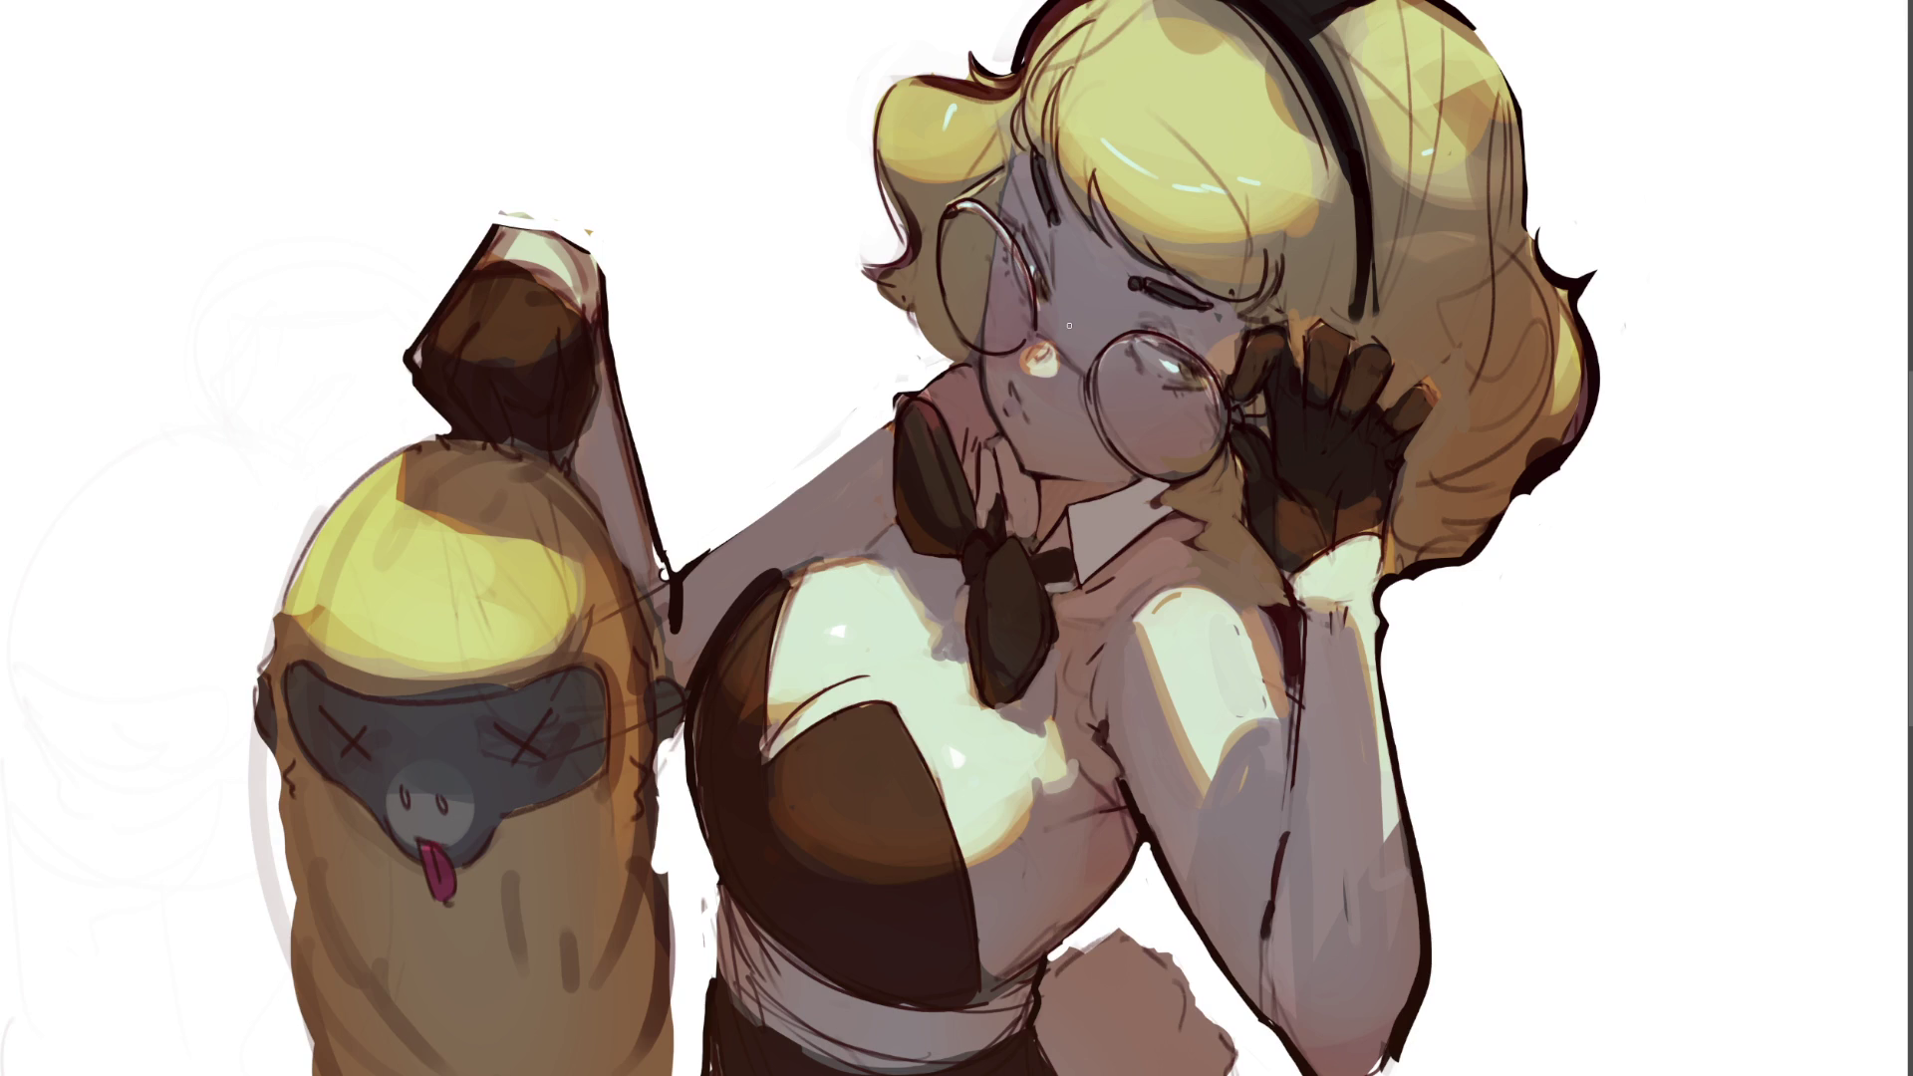
mouse_move(1046, 486)
left_mouse_down()
mouse_move(1041, 524)
mouse_move(1066, 489)
mouse_move(1045, 516)
mouse_move(1106, 490)
left_mouse_up()
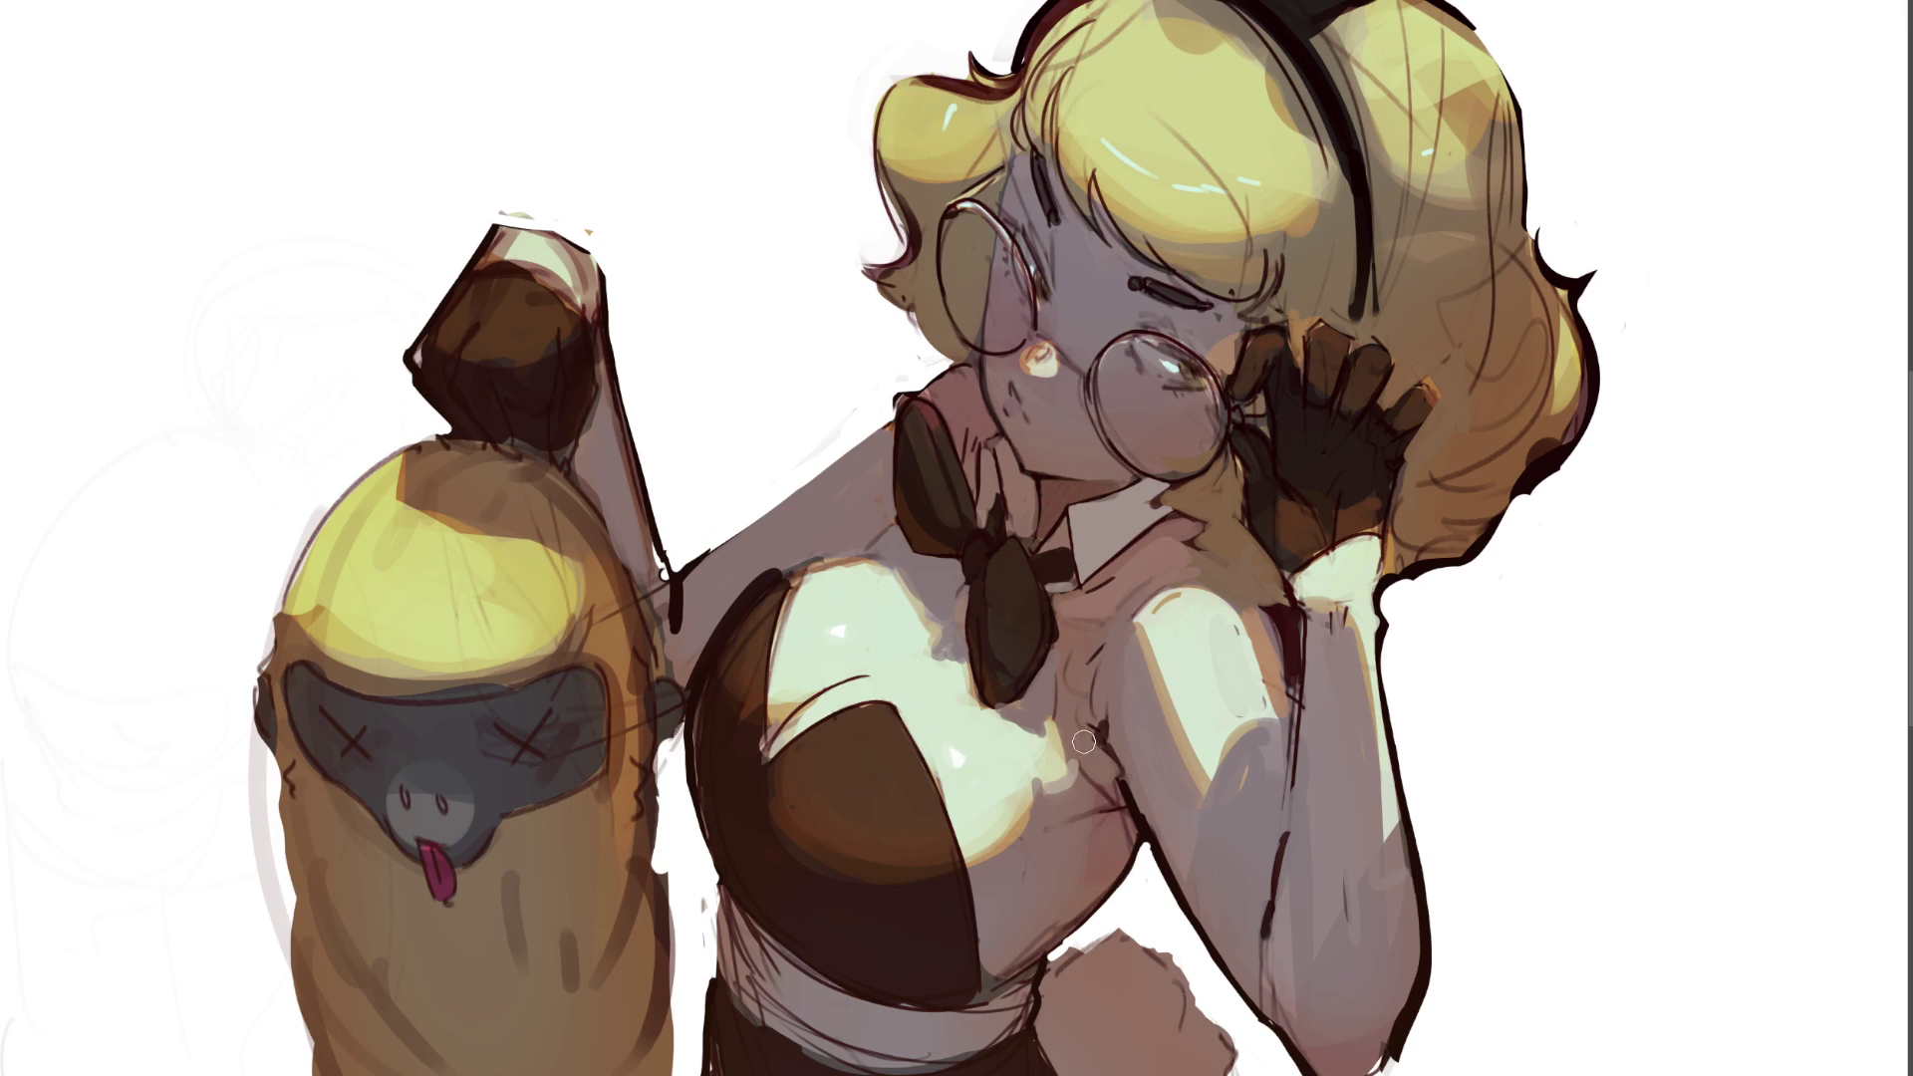
mouse_move(1109, 768)
left_mouse_down()
mouse_move(1103, 873)
mouse_move(1101, 772)
mouse_move(1121, 782)
left_mouse_up()
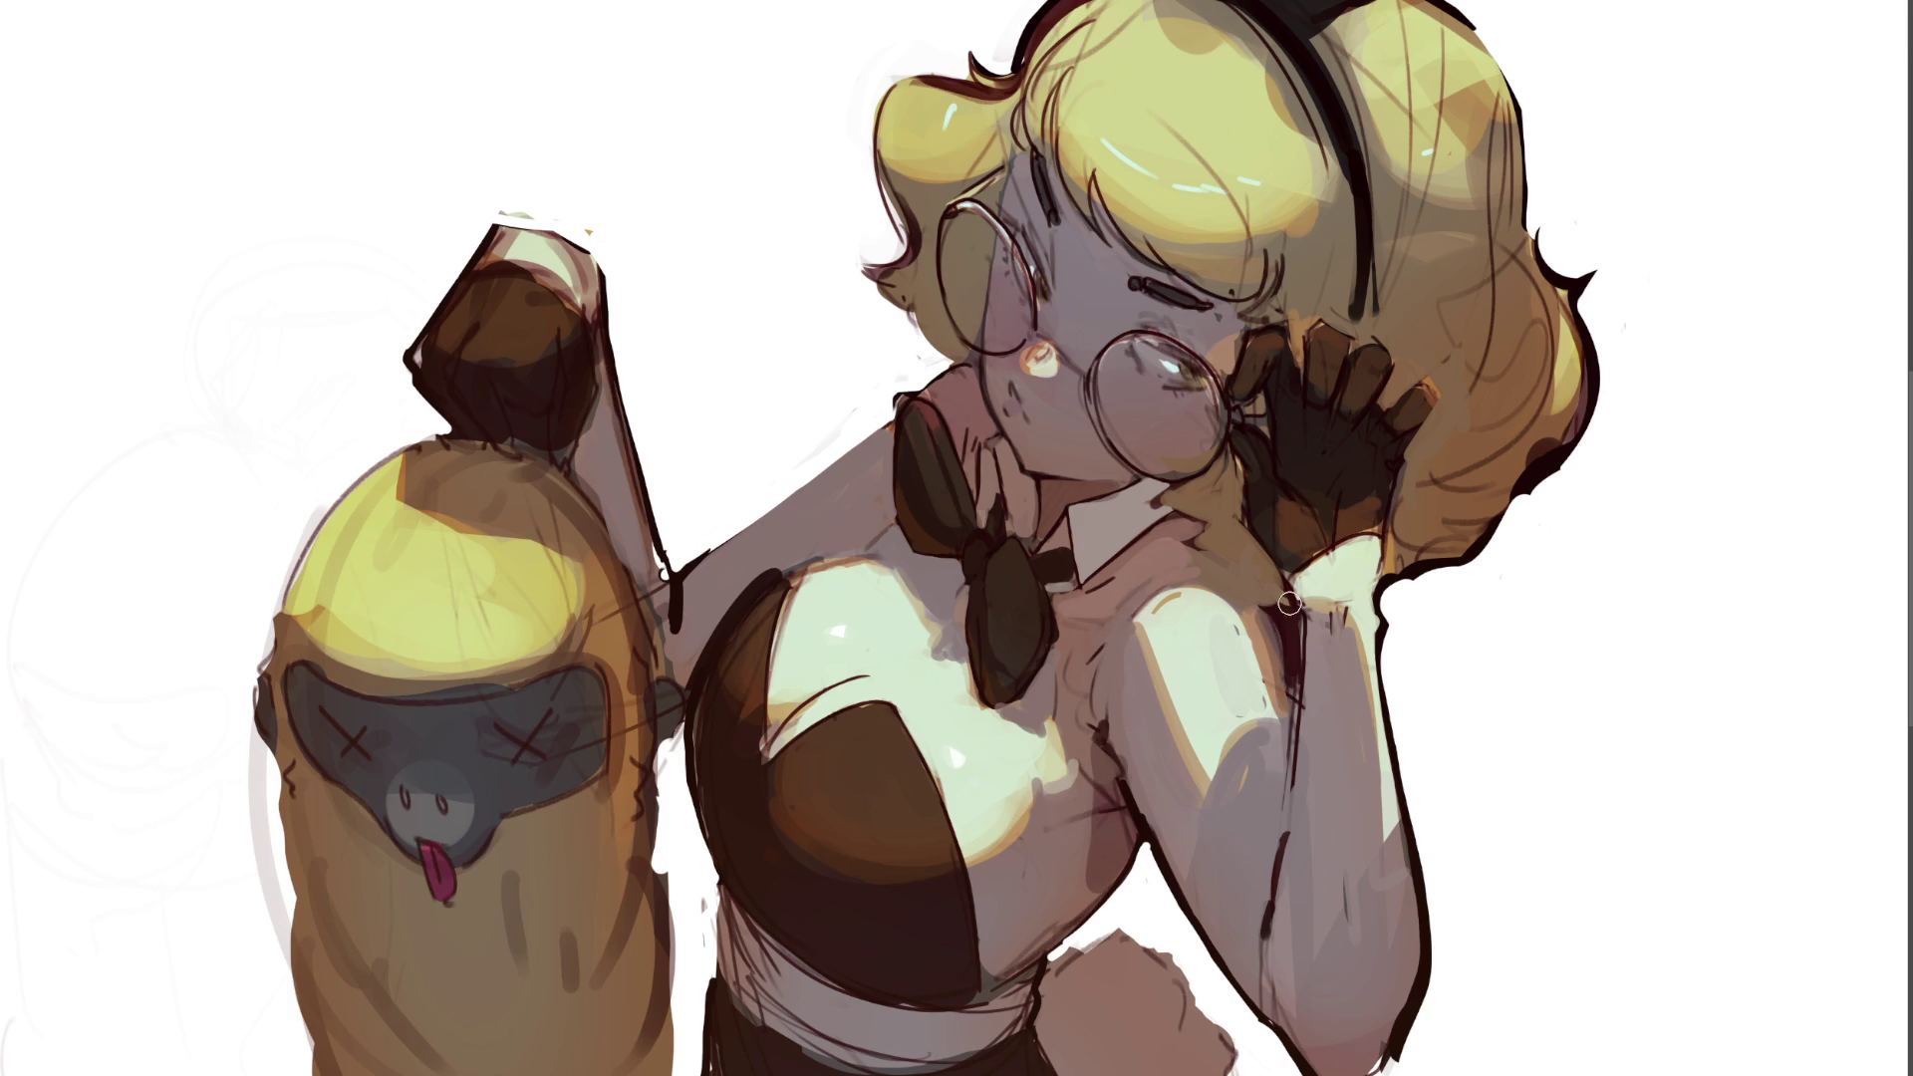
left_click_drag(1245, 598, 1185, 536)
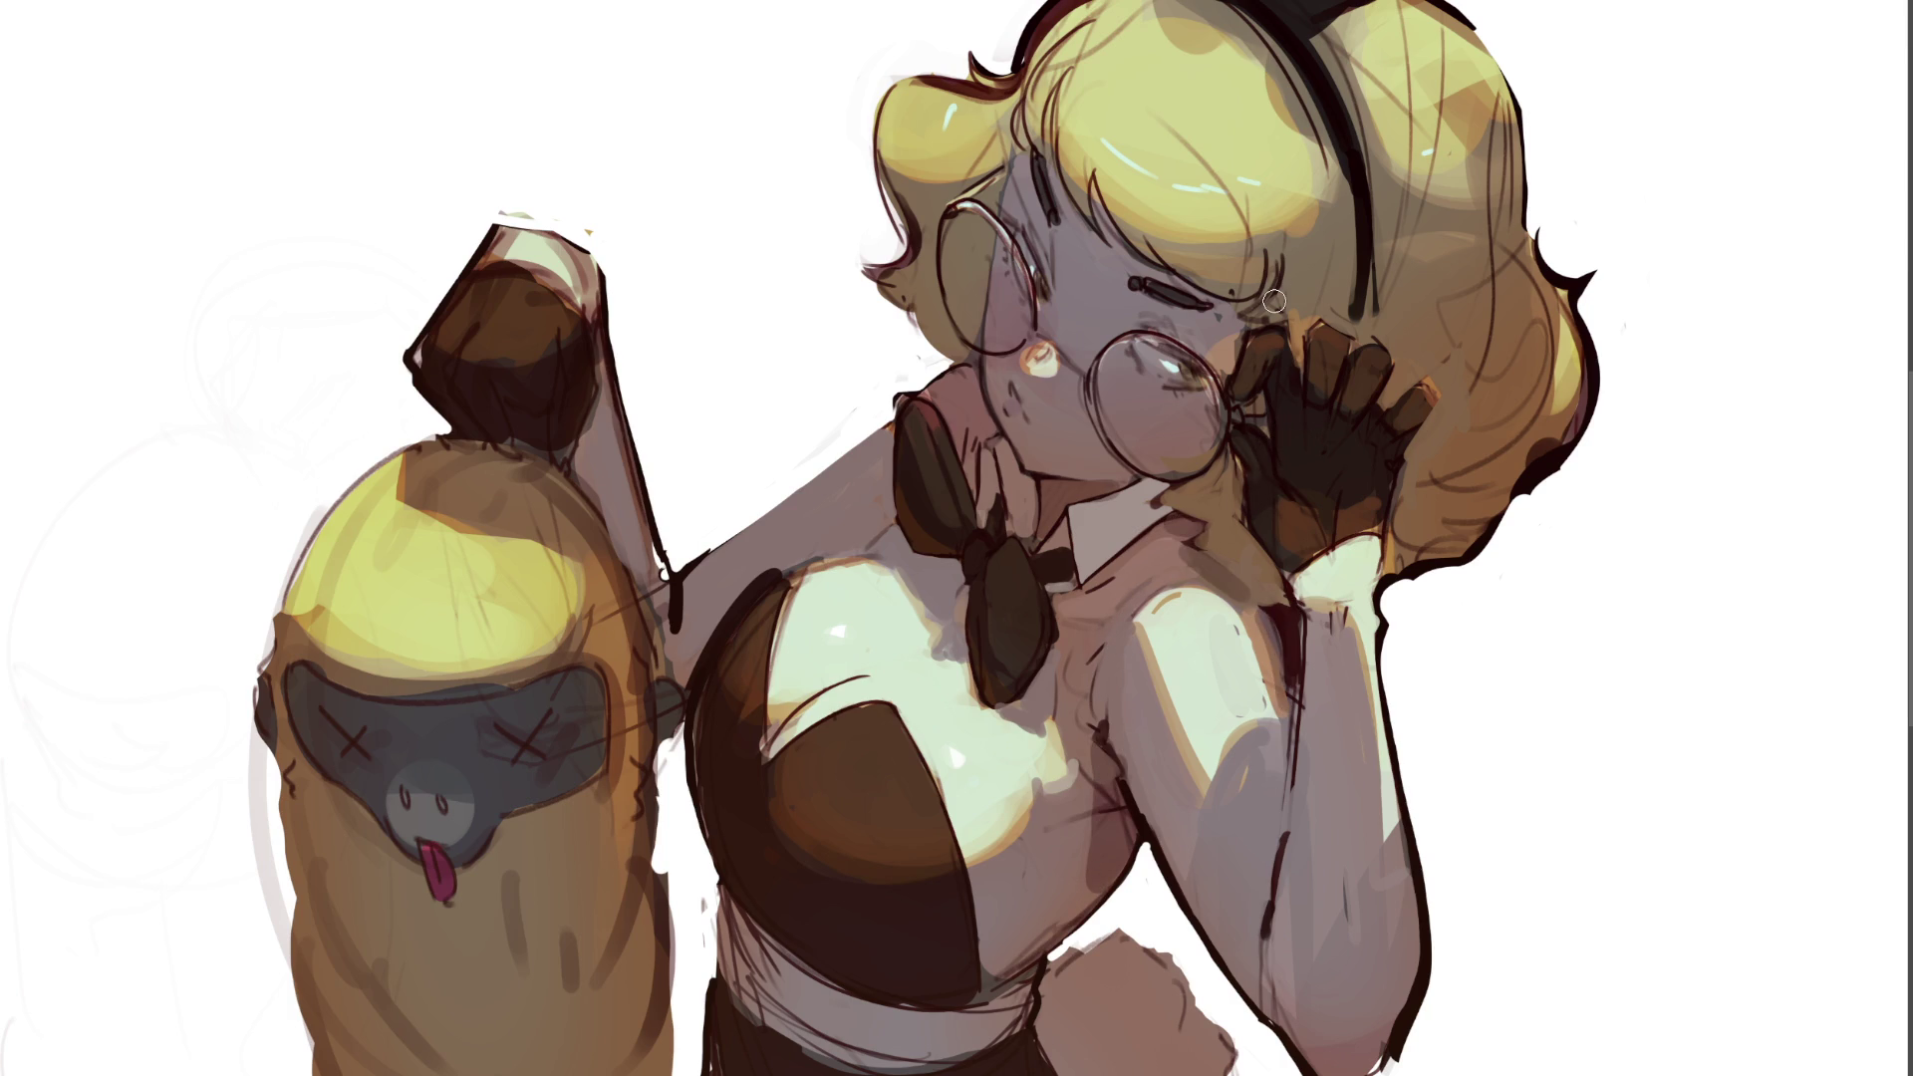
mouse_move(967, 560)
left_mouse_down()
mouse_move(937, 565)
mouse_move(972, 583)
left_mouse_up()
left_click_drag(994, 703, 1052, 666)
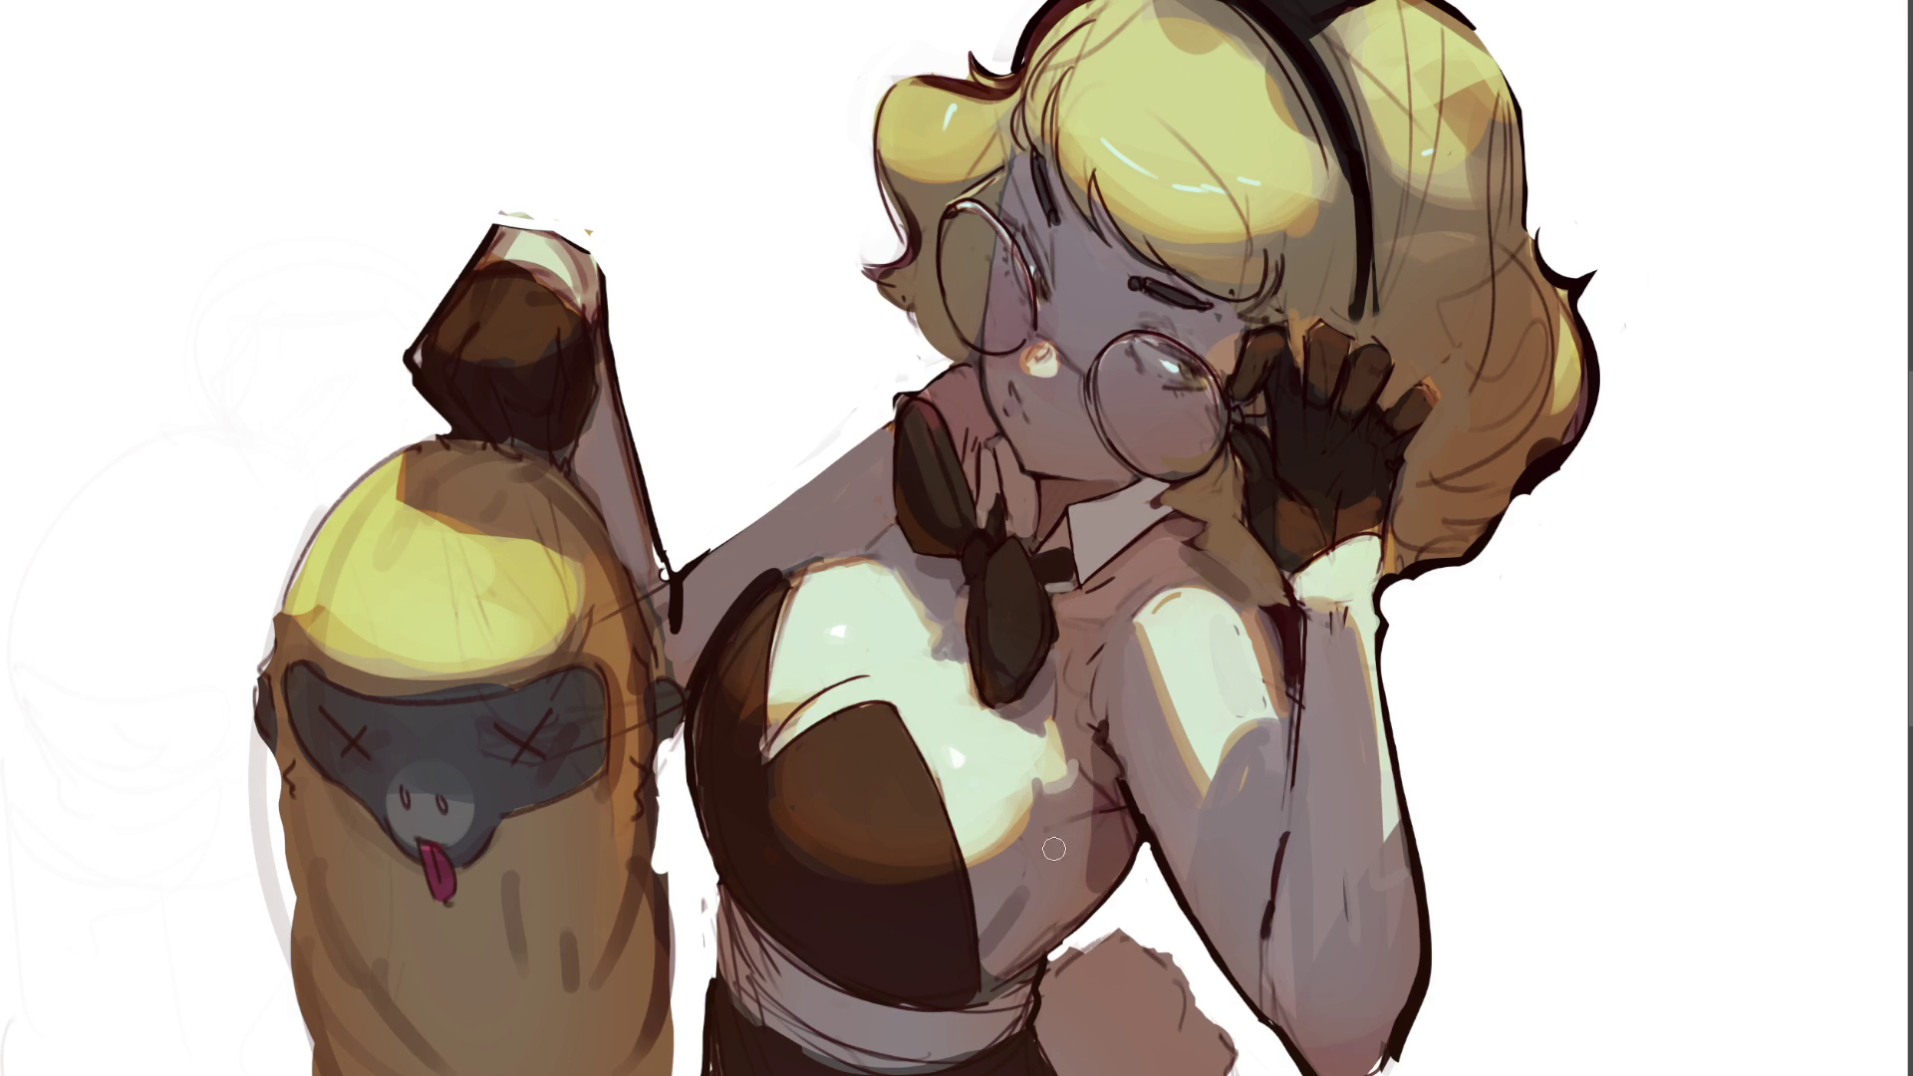
mouse_move(1068, 946)
left_mouse_down()
mouse_move(1007, 927)
mouse_move(1050, 911)
left_mouse_up()
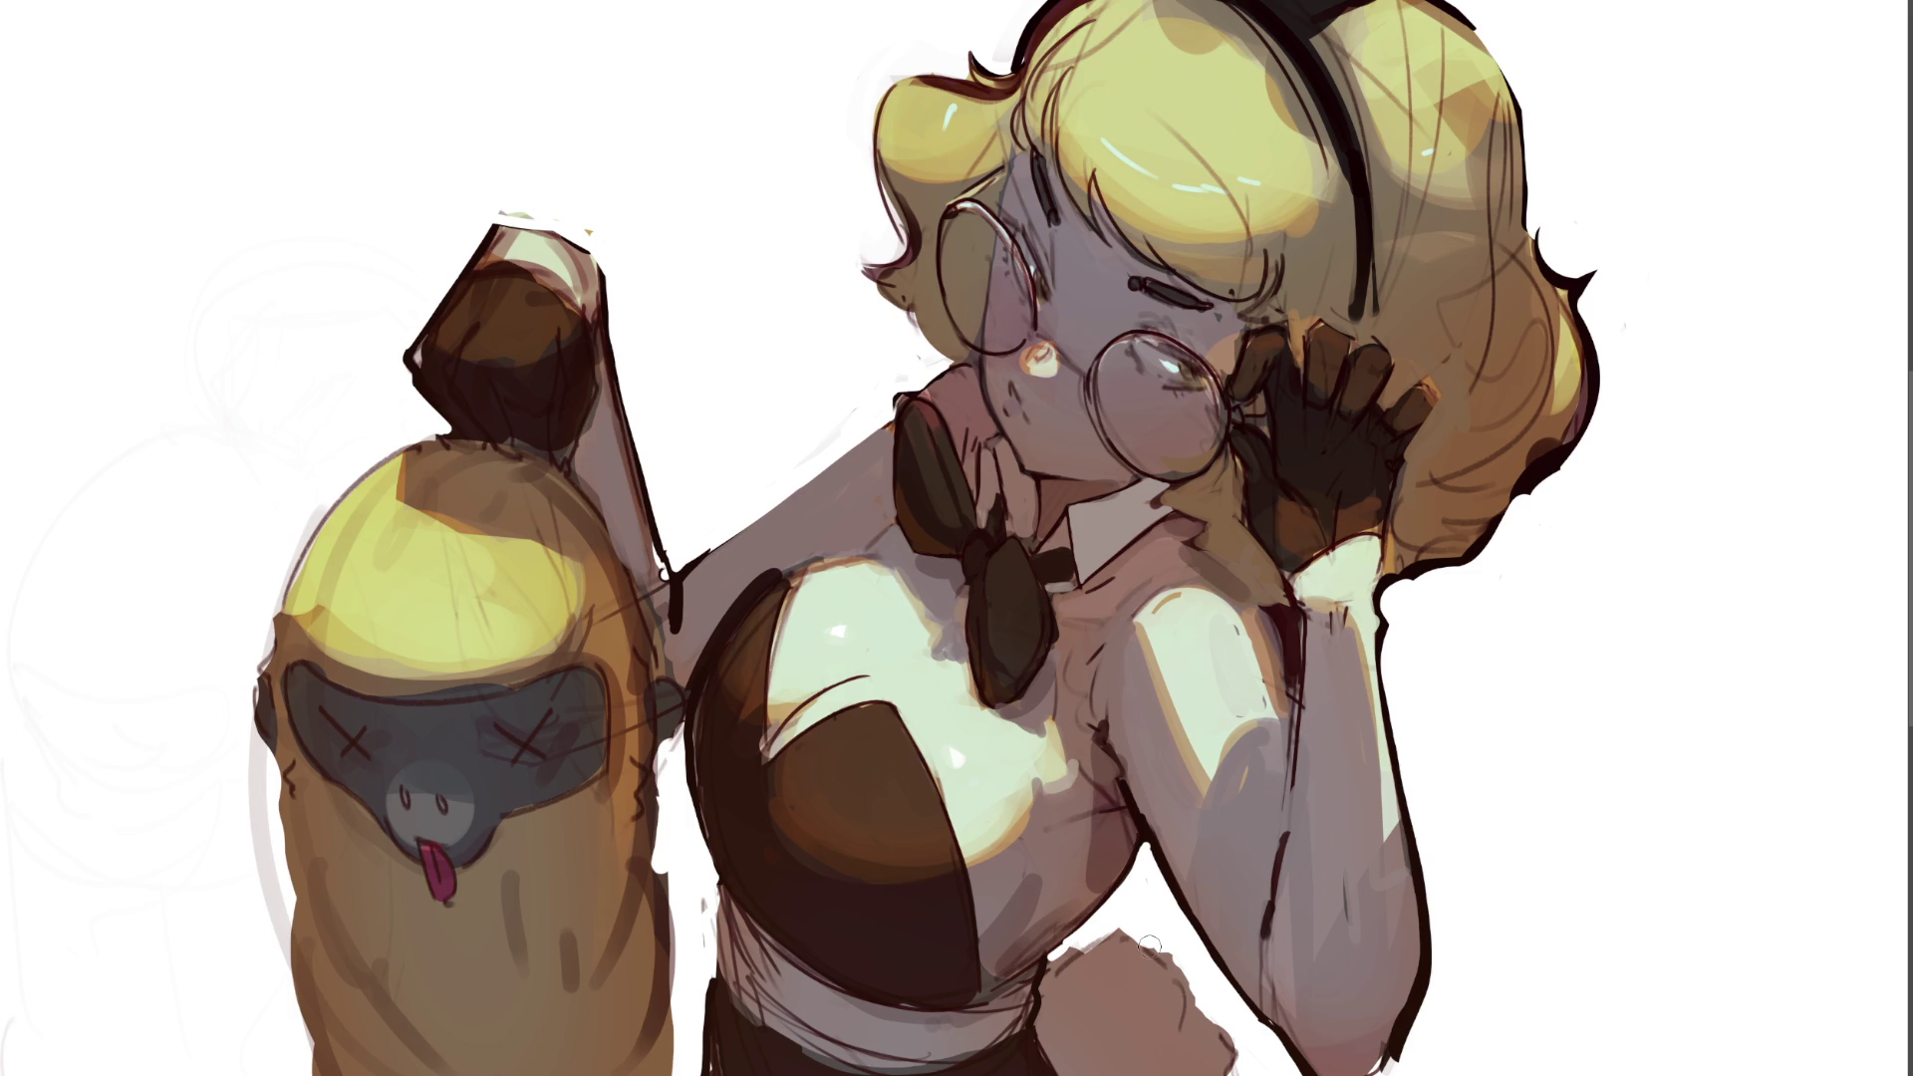
- Shade the yellow bean character's right edge, the neck under the chin, and the face beside the glasses
mouse_move(629, 569)
left_mouse_down()
mouse_move(670, 660)
mouse_move(665, 598)
mouse_move(683, 648)
mouse_move(687, 628)
mouse_move(594, 481)
mouse_move(658, 588)
left_mouse_up()
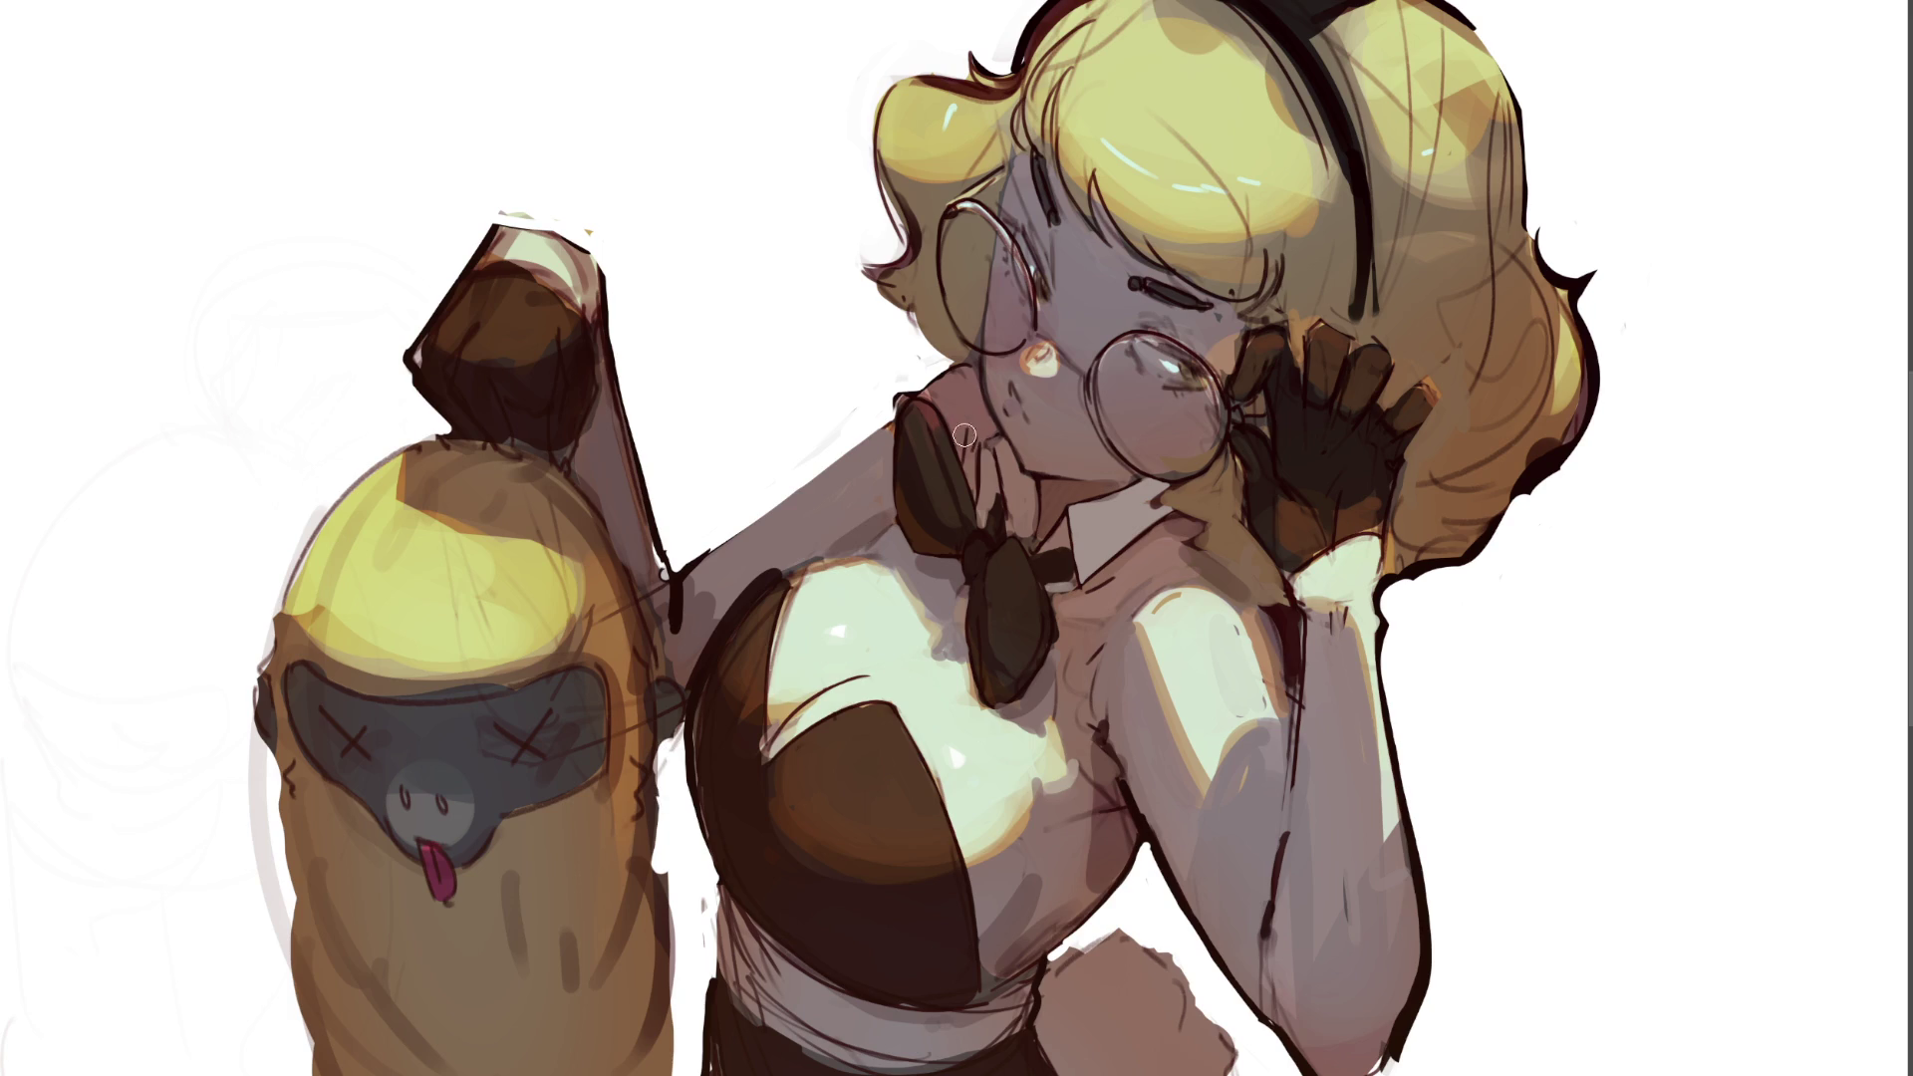
mouse_move(978, 431)
left_mouse_down()
mouse_move(974, 389)
mouse_move(1028, 460)
left_mouse_up()
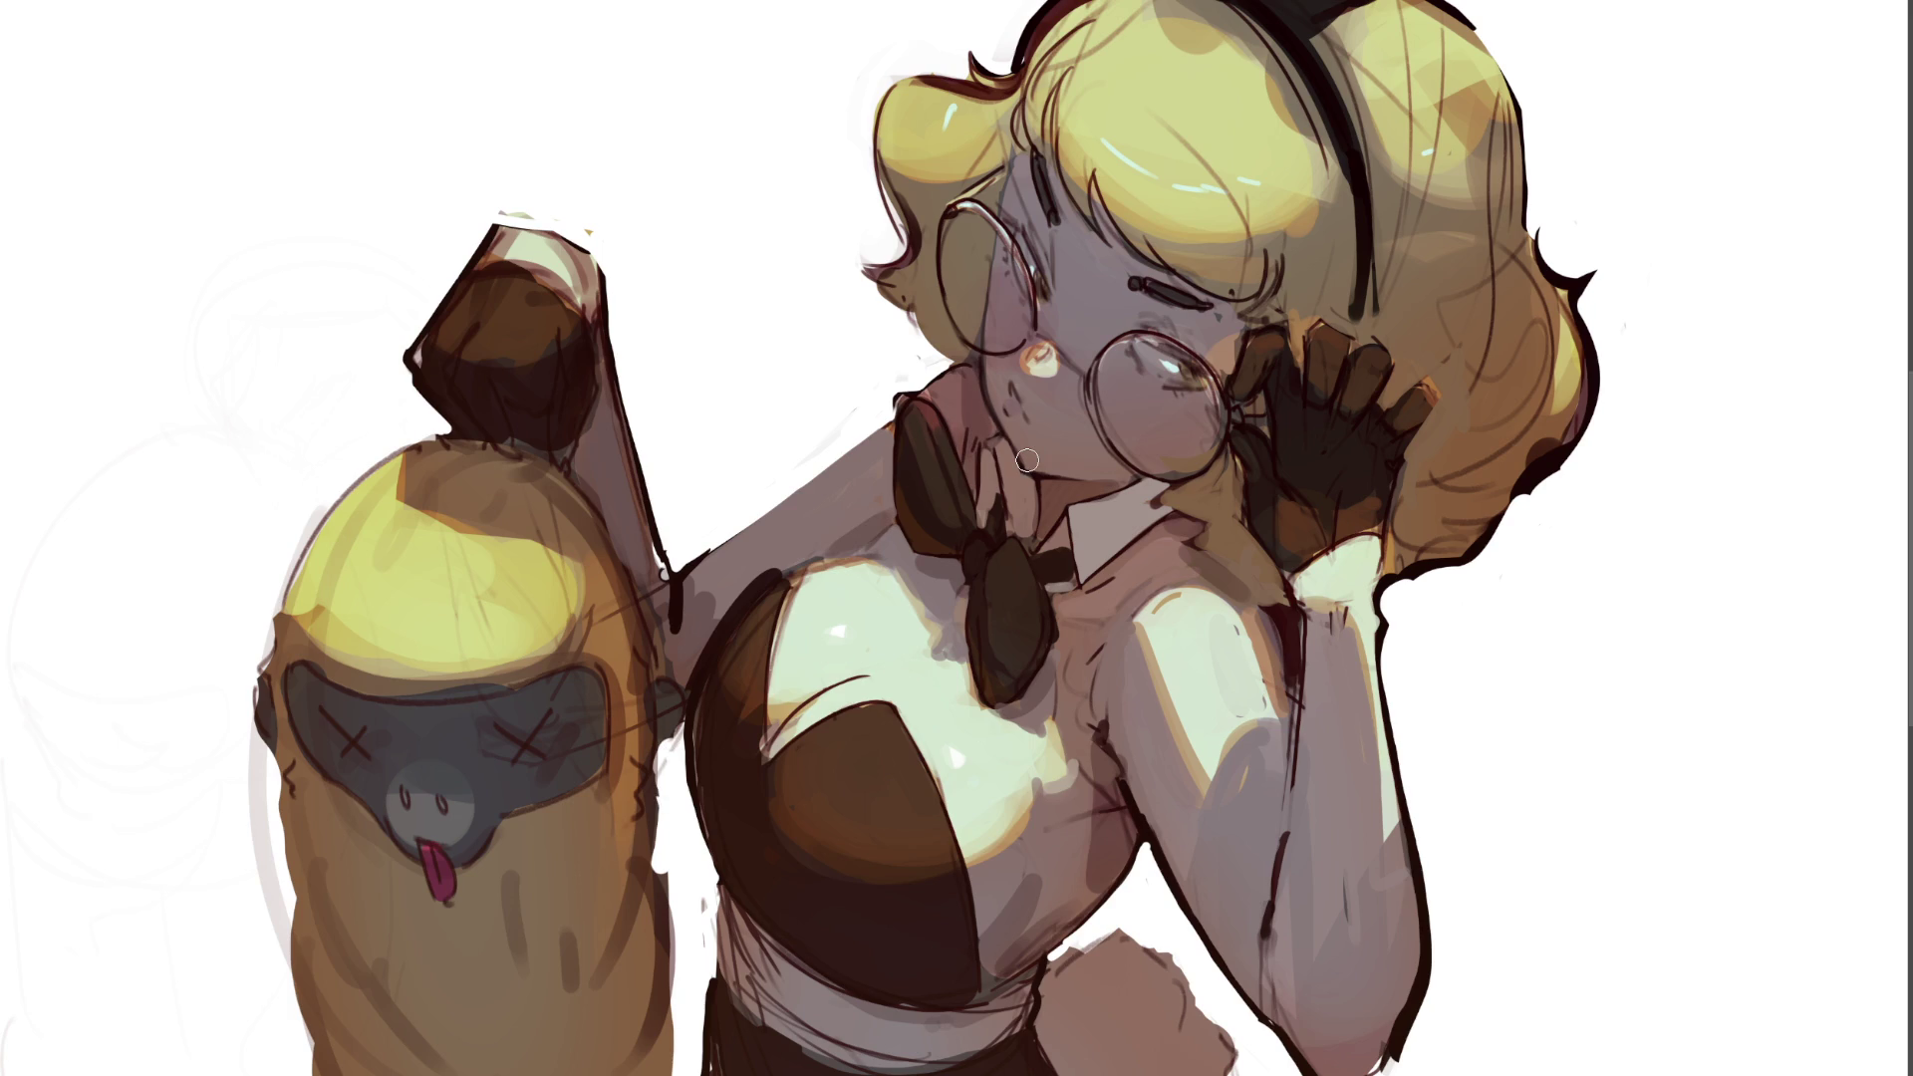
left_click_drag(1036, 227, 1051, 303)
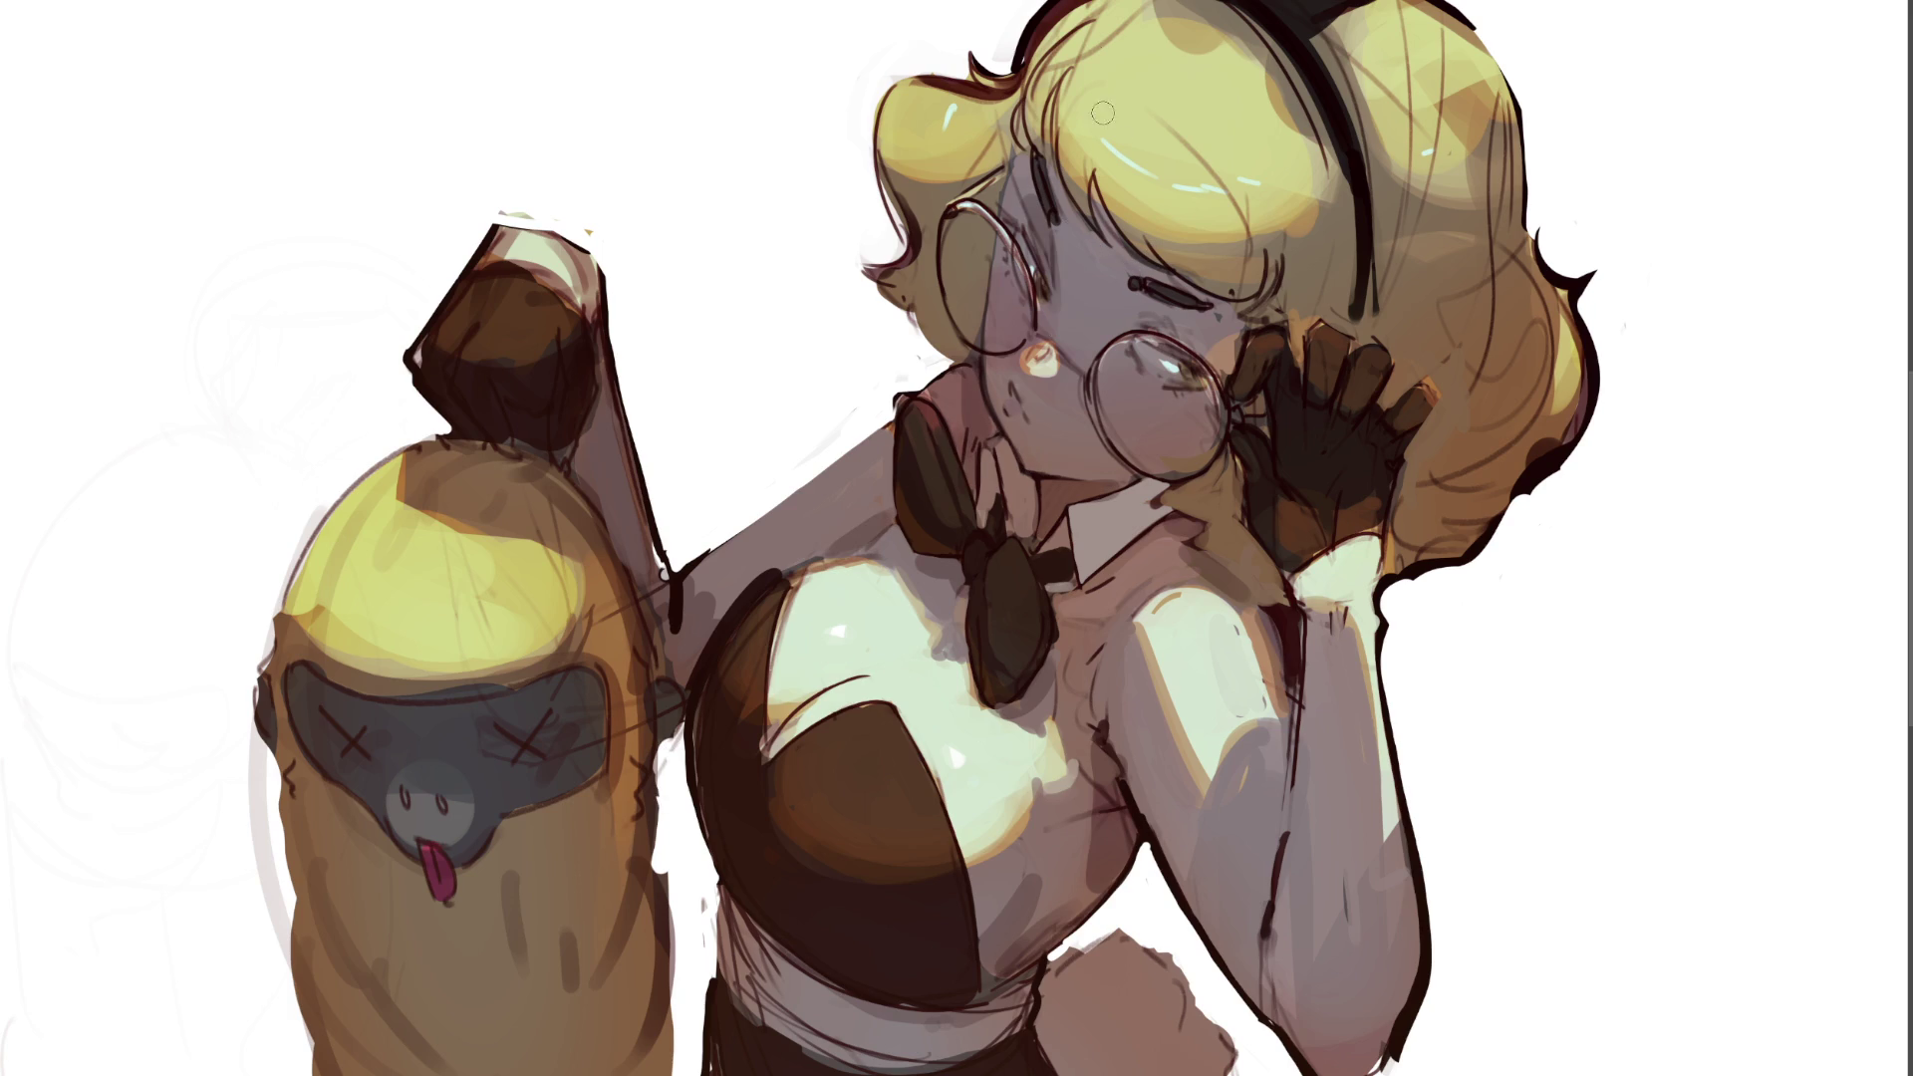
left_click(1027, 177, "alt")
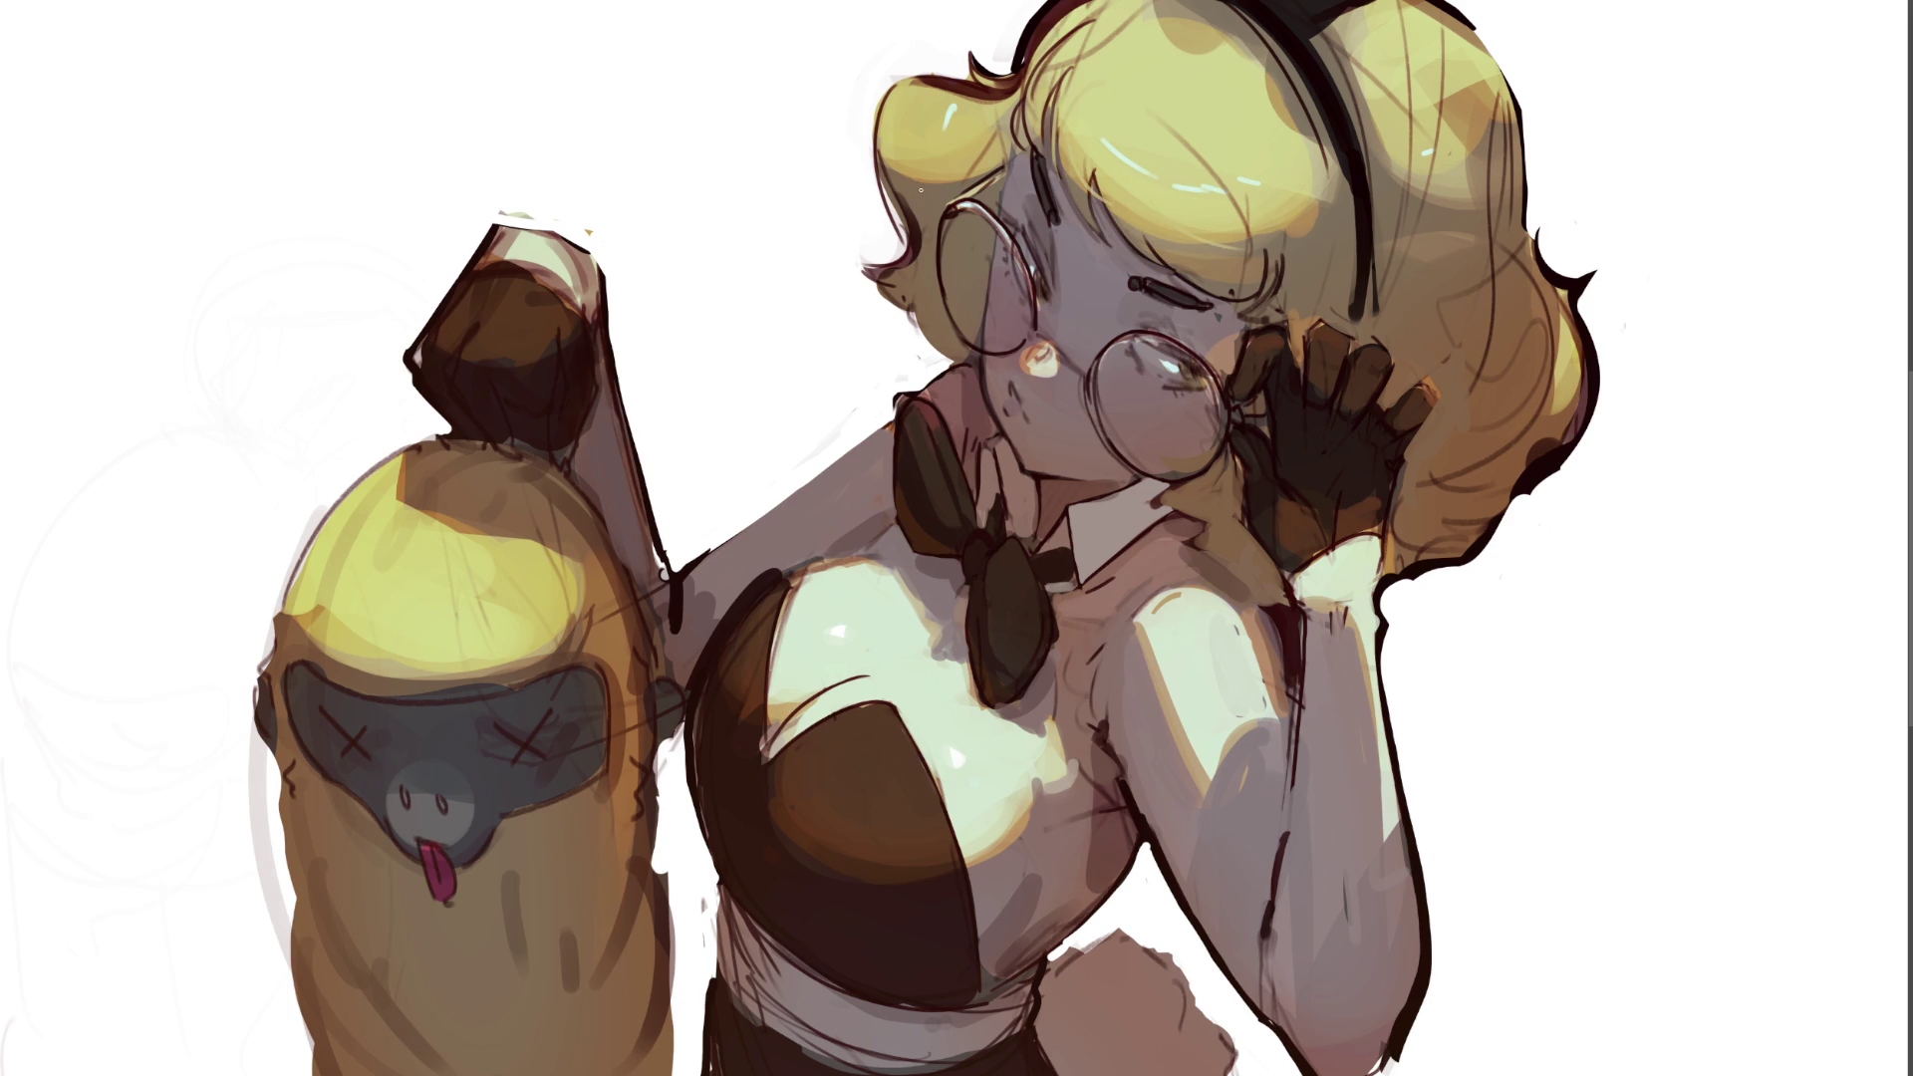
- Paint light yellow strands along the left and right edges of the blonde hair
left_click_drag(910, 160, 927, 209)
left_click_drag(1540, 286, 1586, 267)
- Undo the yellow hair strands, then brighten the eye highlight and paint a diagonal white lens glint
key("ctrl+z")
key("ctrl+z")
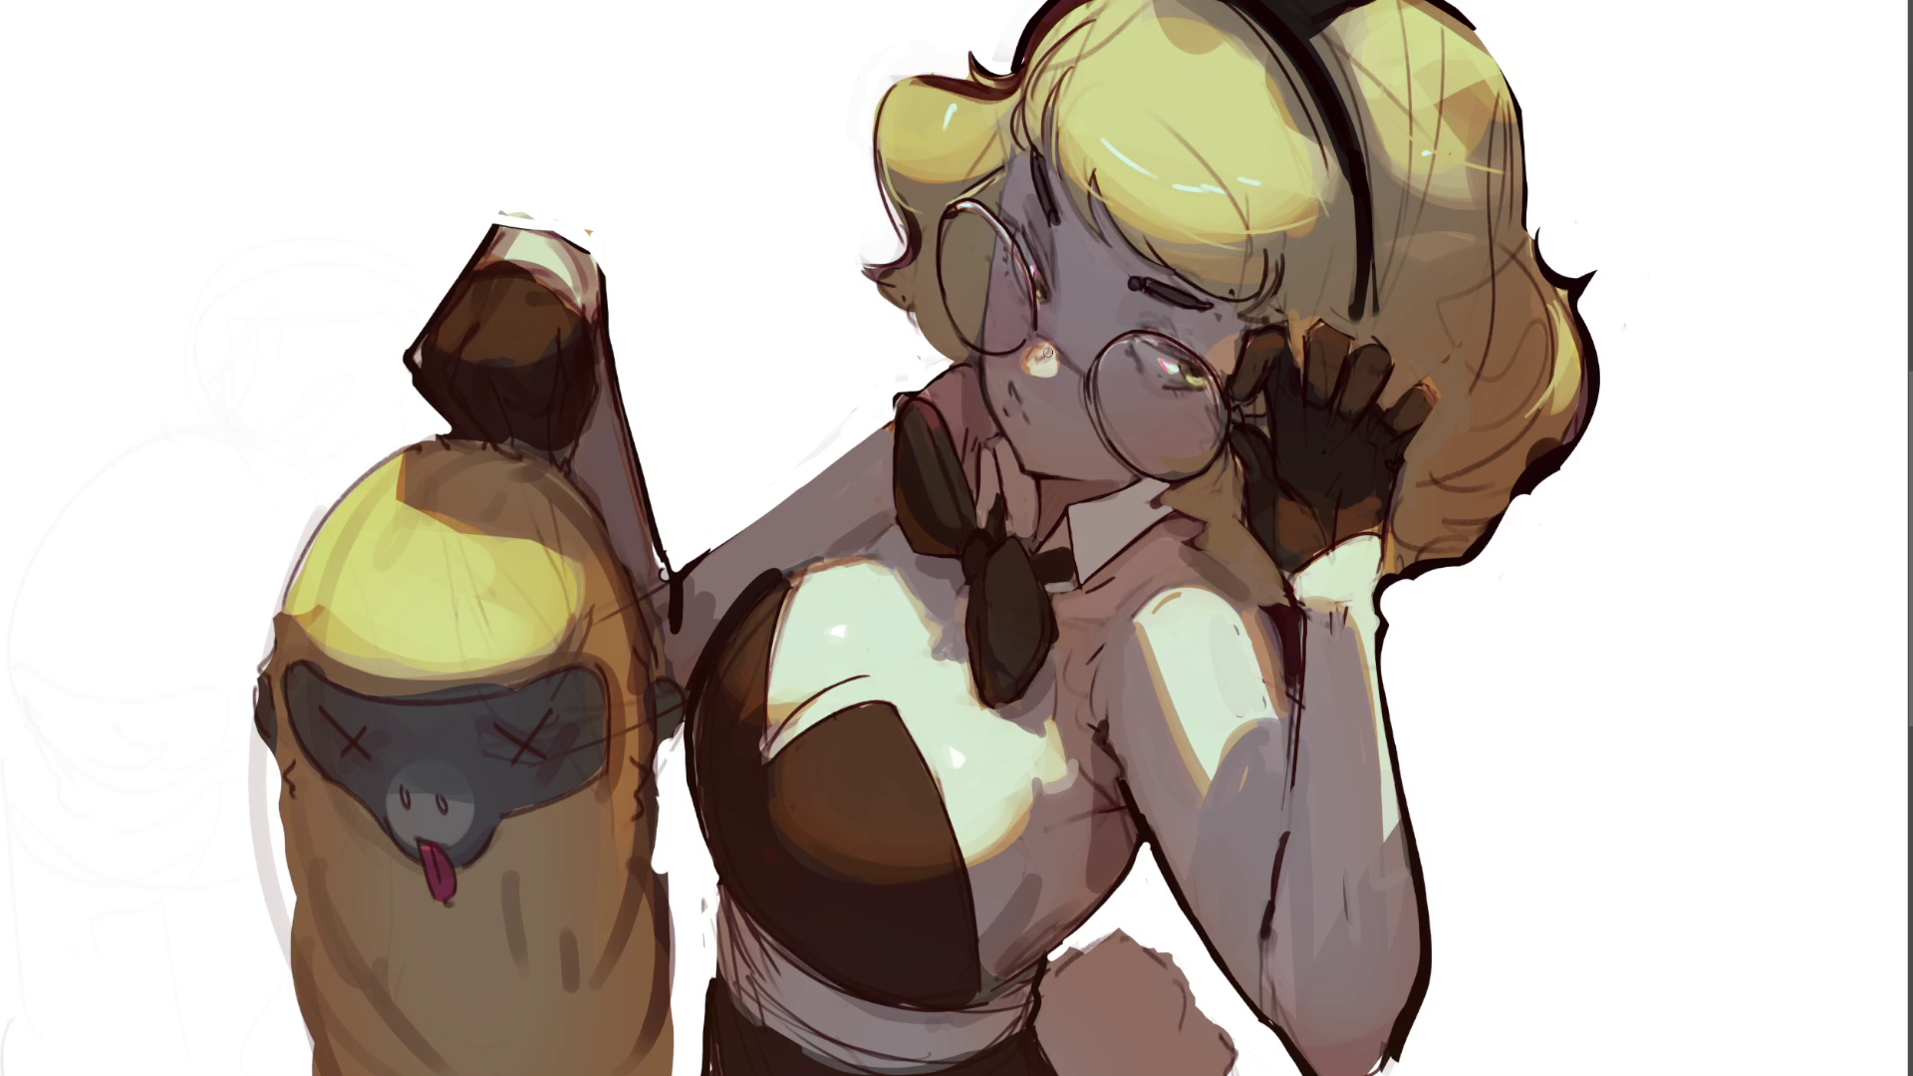
mouse_move(1058, 358)
left_mouse_down()
mouse_move(1094, 390)
mouse_move(1111, 458)
mouse_move(1148, 475)
left_mouse_up()
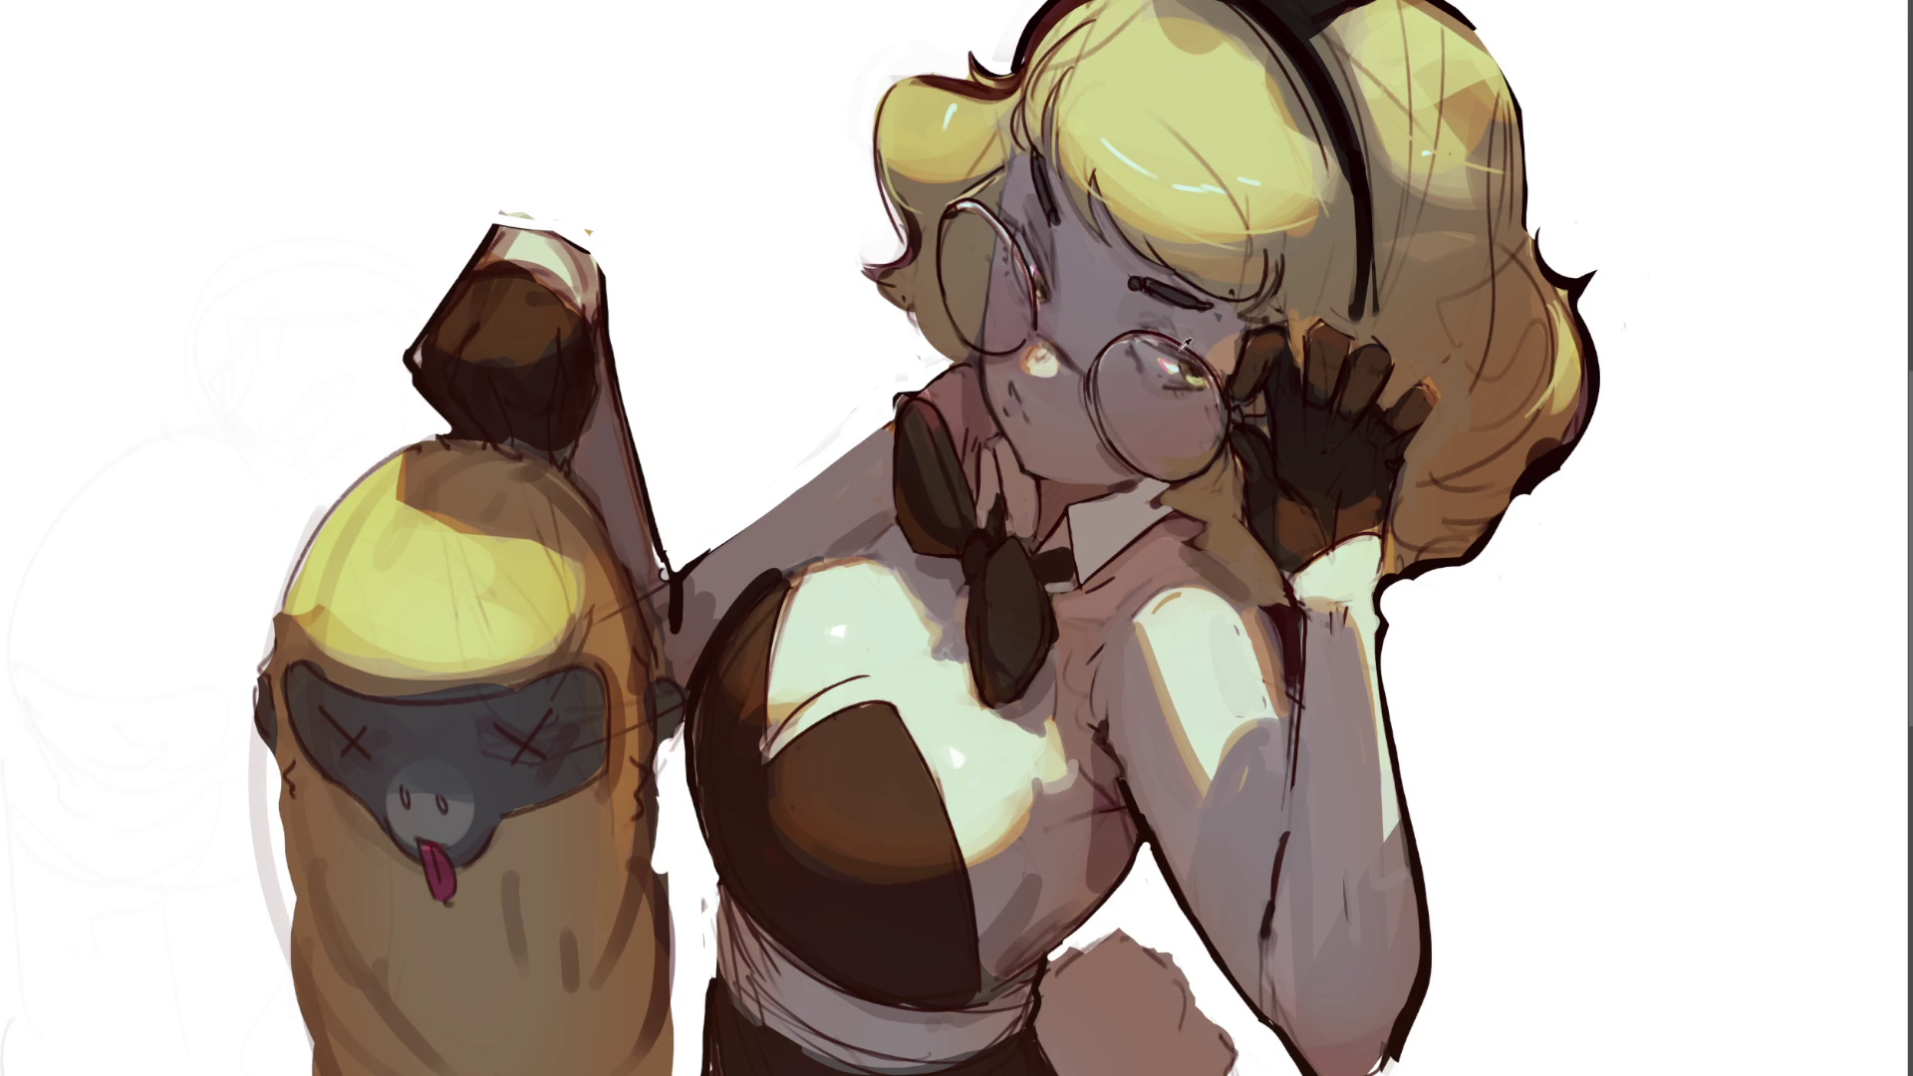
left_click_drag(1124, 340, 1168, 469)
- Undo the white lens glint and a fainter trial stroke, then set the brush to medium size
key("ctrl+z")
left_click_drag(1099, 386, 1156, 477)
key("ctrl+z")
key("bracketright")
key("bracketright")
key("bracketright")
key("bracketleft")
key("bracketleft")
key("bracketleft")
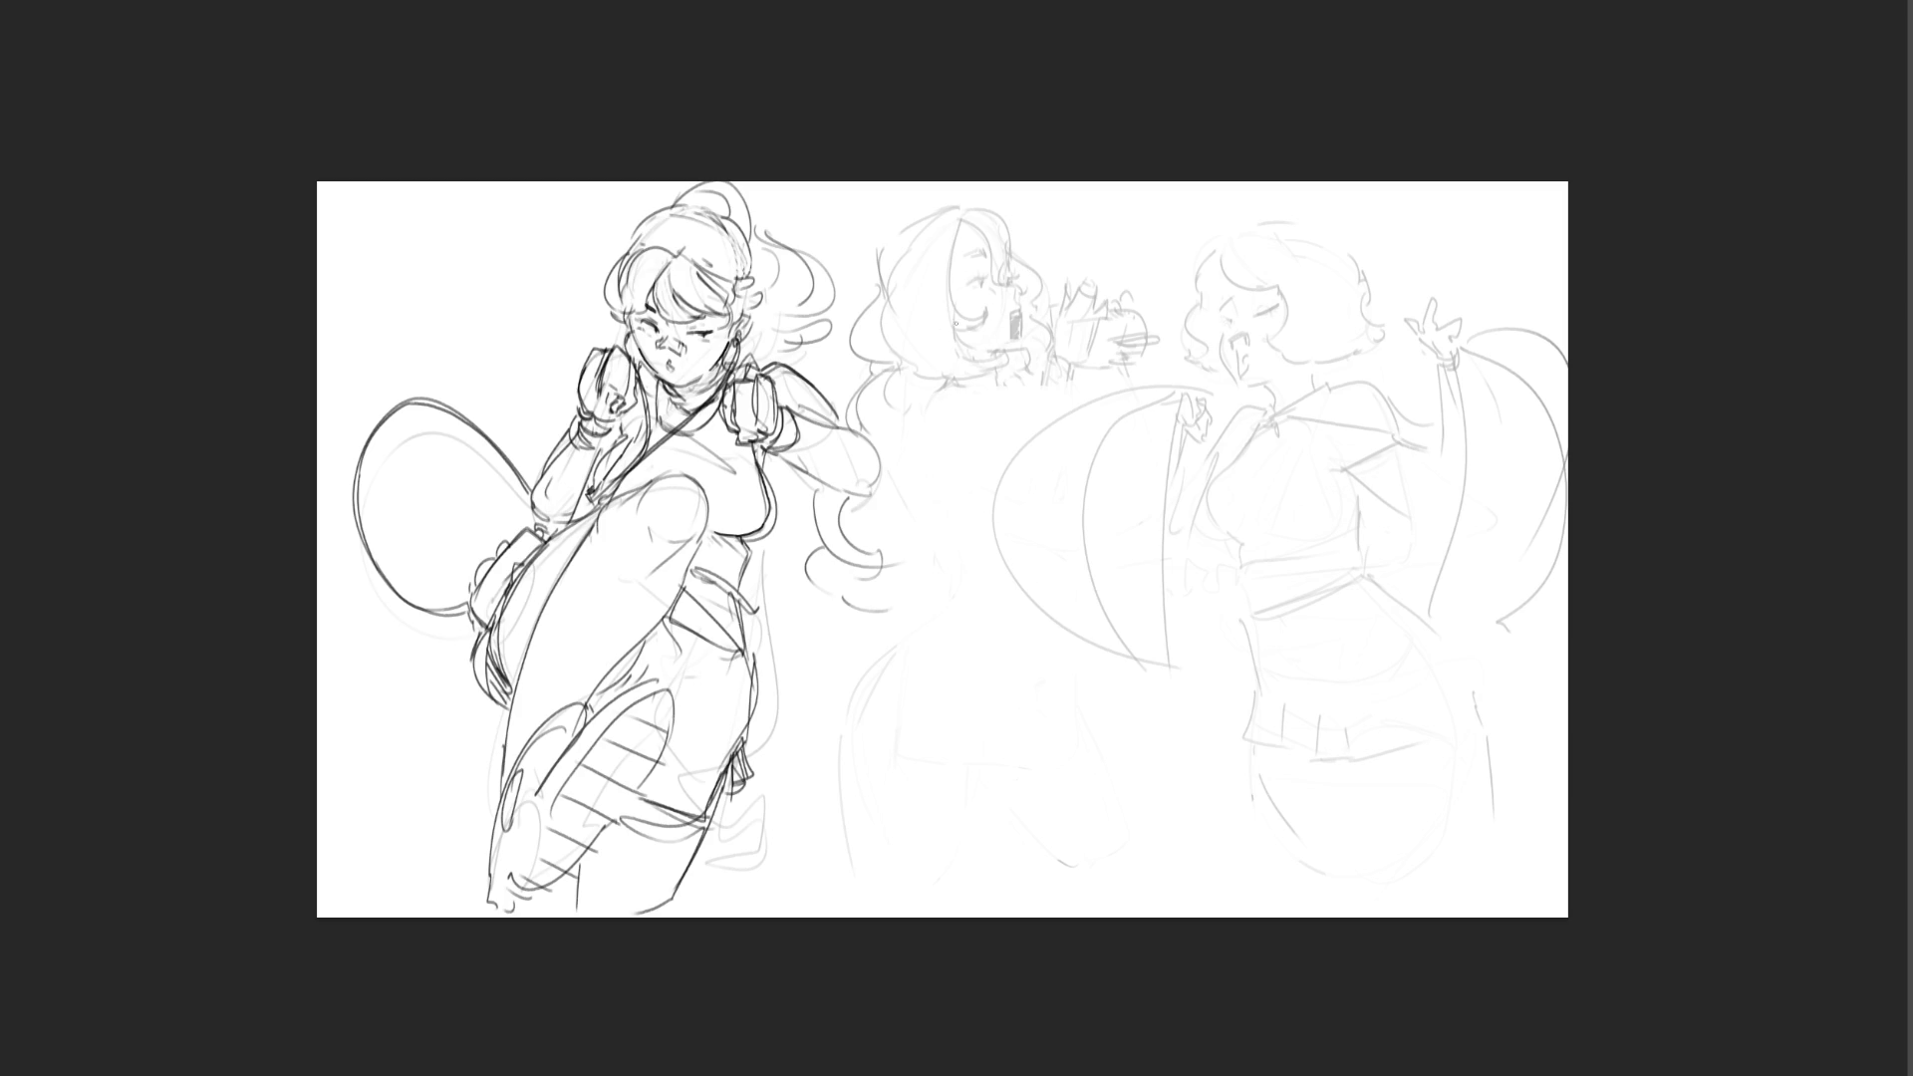
- Scrawl large black letters 'BRB' across the faint middle and right figures
mouse_move(915, 252)
left_mouse_down()
mouse_move(993, 493)
mouse_move(952, 383)
mouse_move(1096, 493)
mouse_move(1226, 665)
mouse_move(1335, 498)
mouse_move(1154, 912)
left_mouse_up()
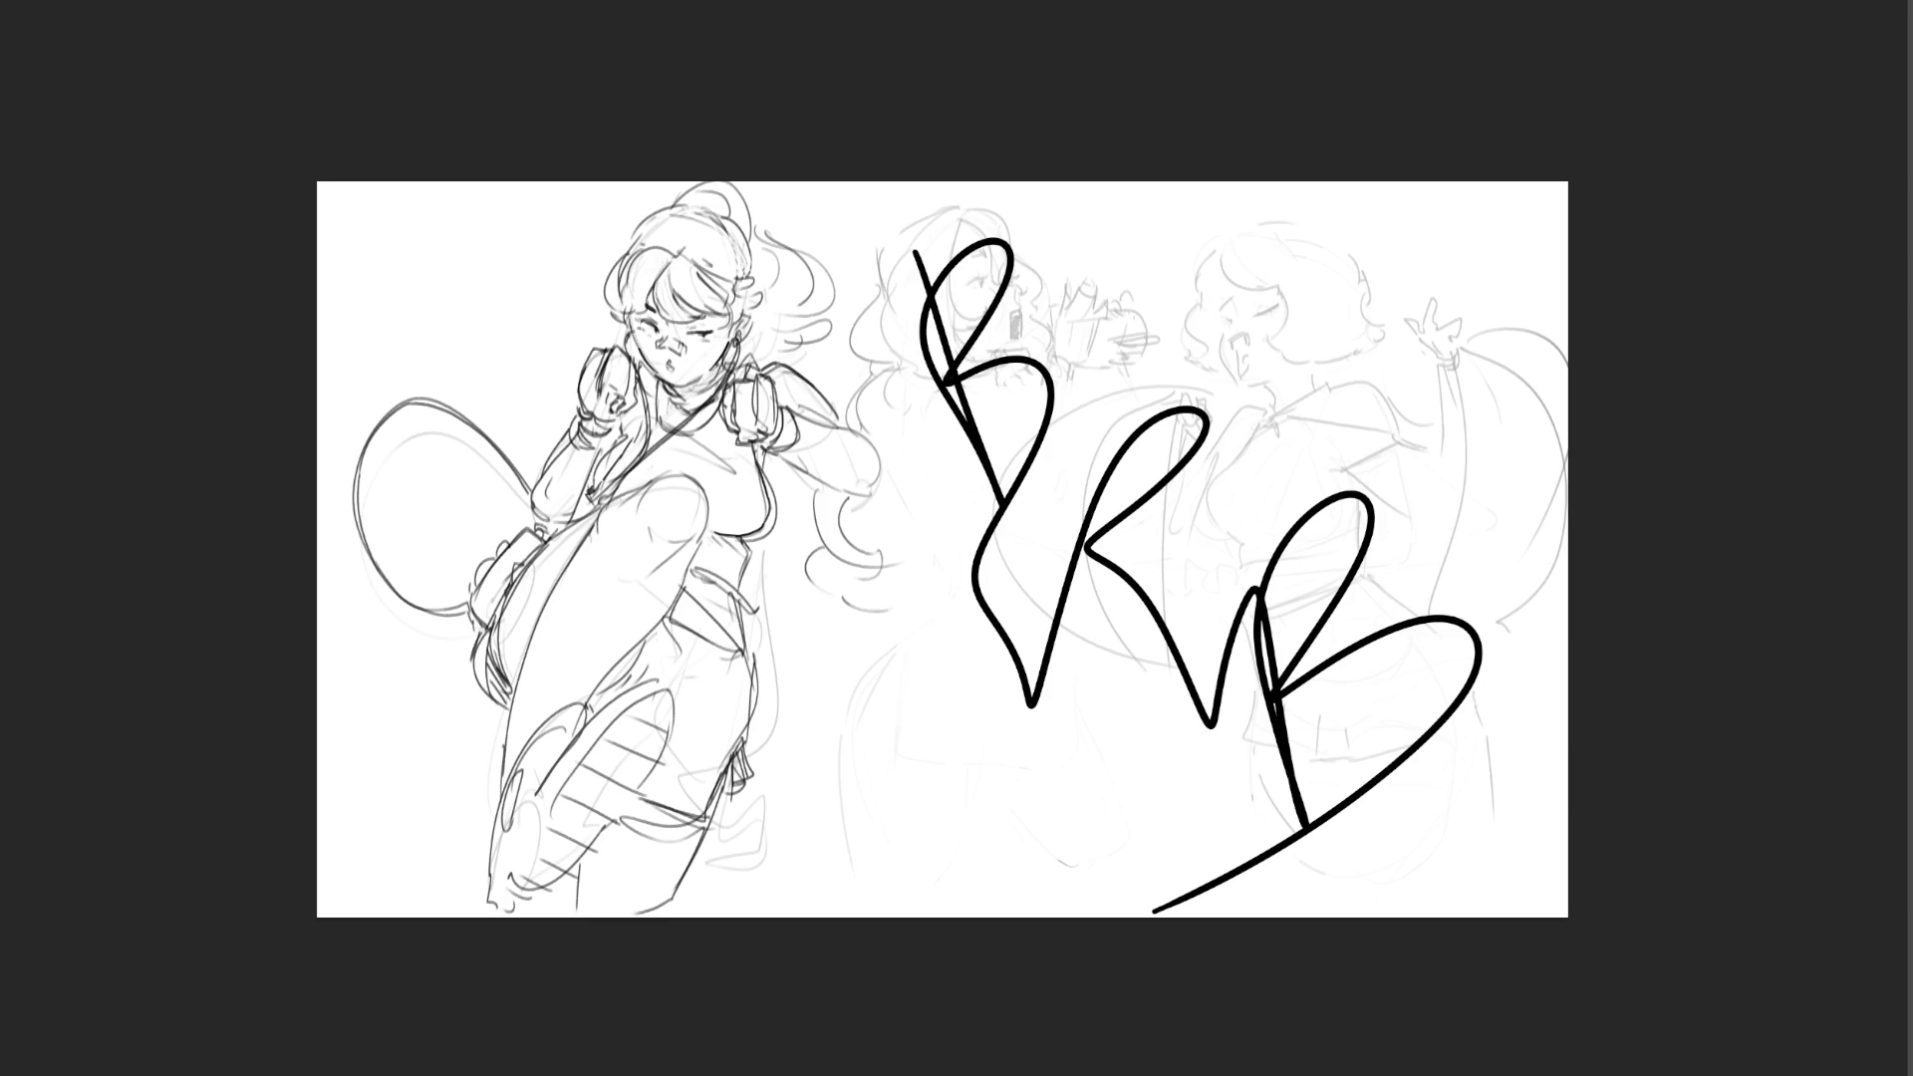
- Zoom in on the sketch so the BRB scrawl and figures fill more of the view
scroll(1603, 288, "up", 3)
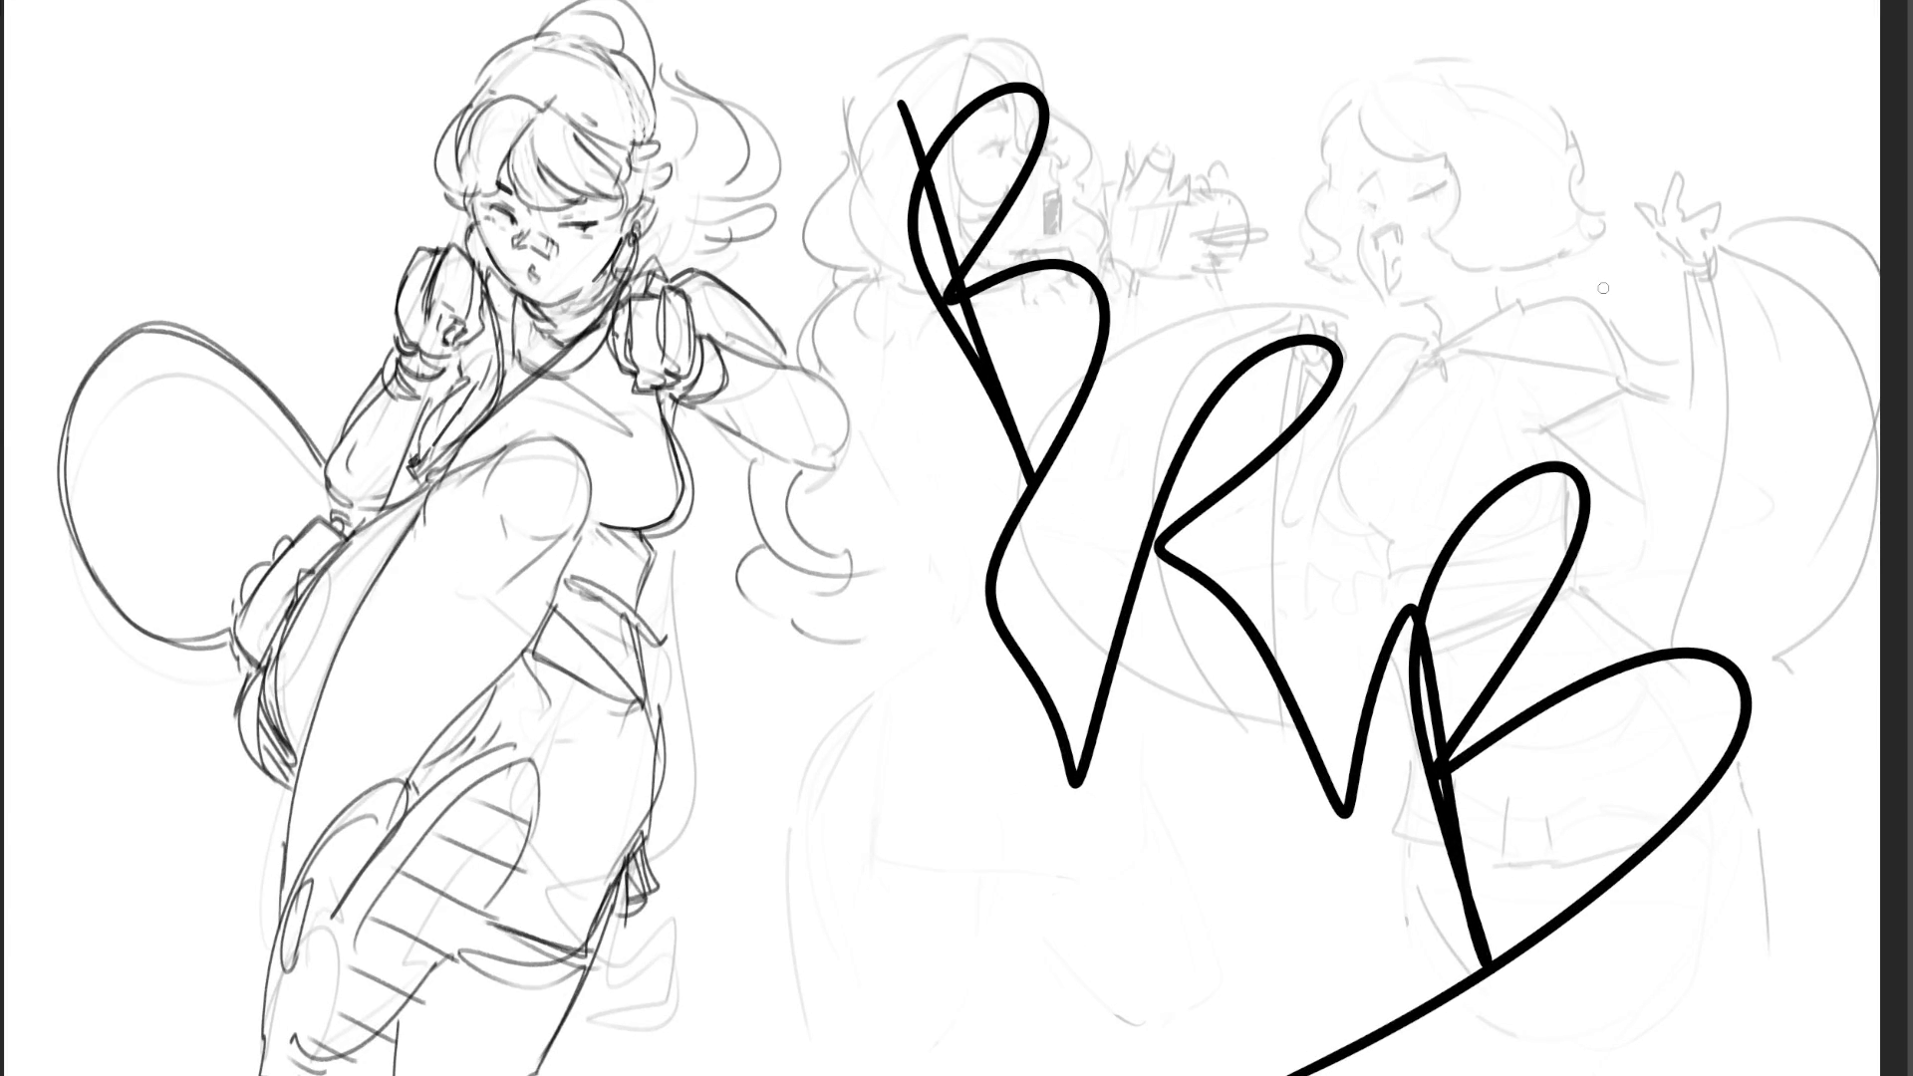